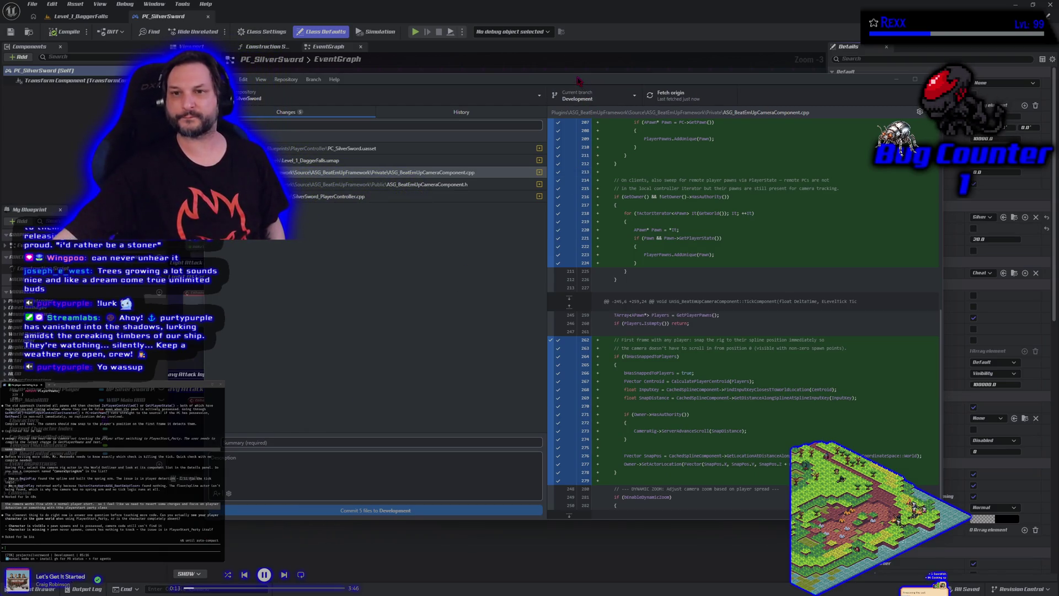
# Step: Reply in Claude Code that things still land in the wrong place and ask whether something should be printed to debug
pyautogui.moveTo(607, 81); pyautogui.dragTo(583, 99)
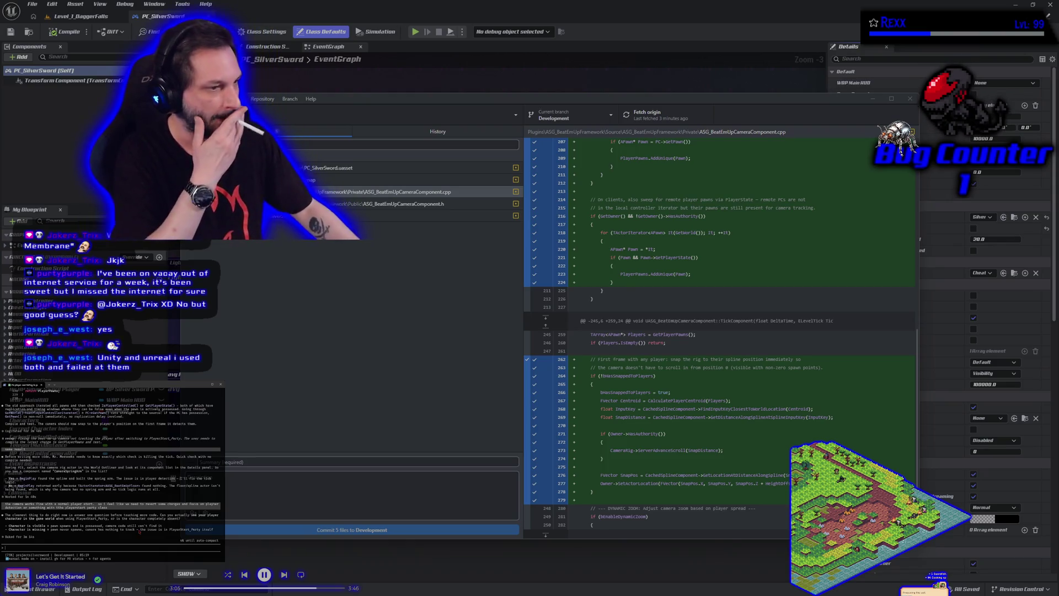
pyautogui.write('i dont know because the camera is')
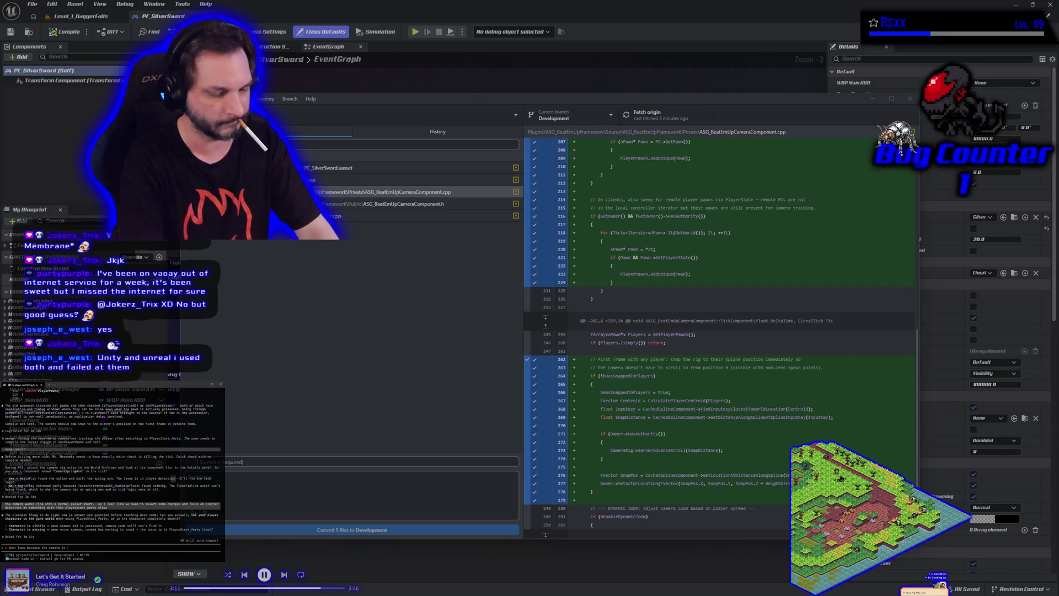
pyautogui.write('the w')
pyautogui.write('rong place do')
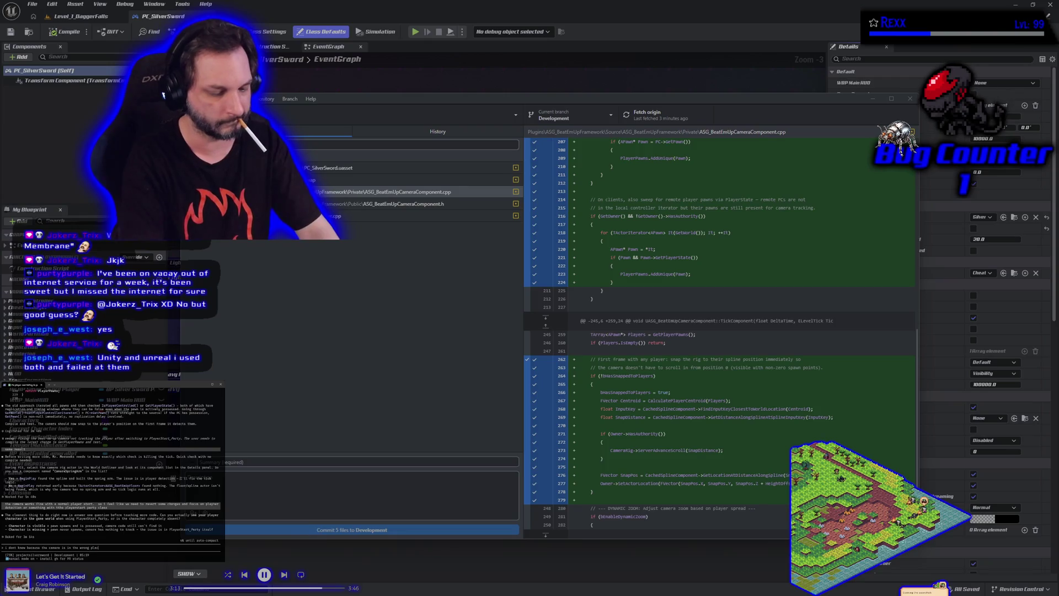
pyautogui.press('BackSpace')
pyautogui.press('BackSpace')
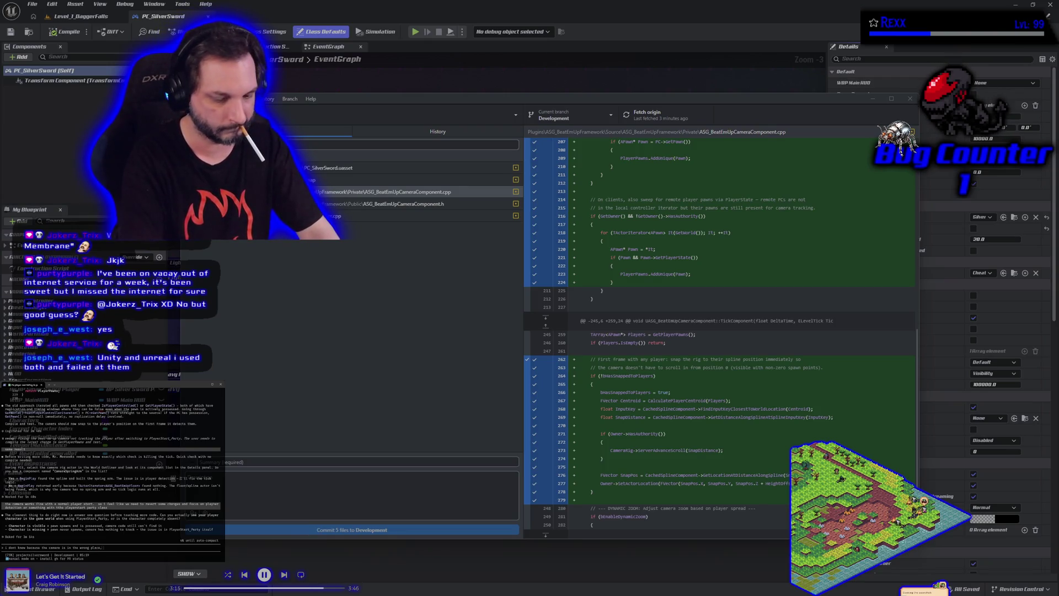
pyautogui.write(' doesnt move and we cannot see them. we would have to print st')
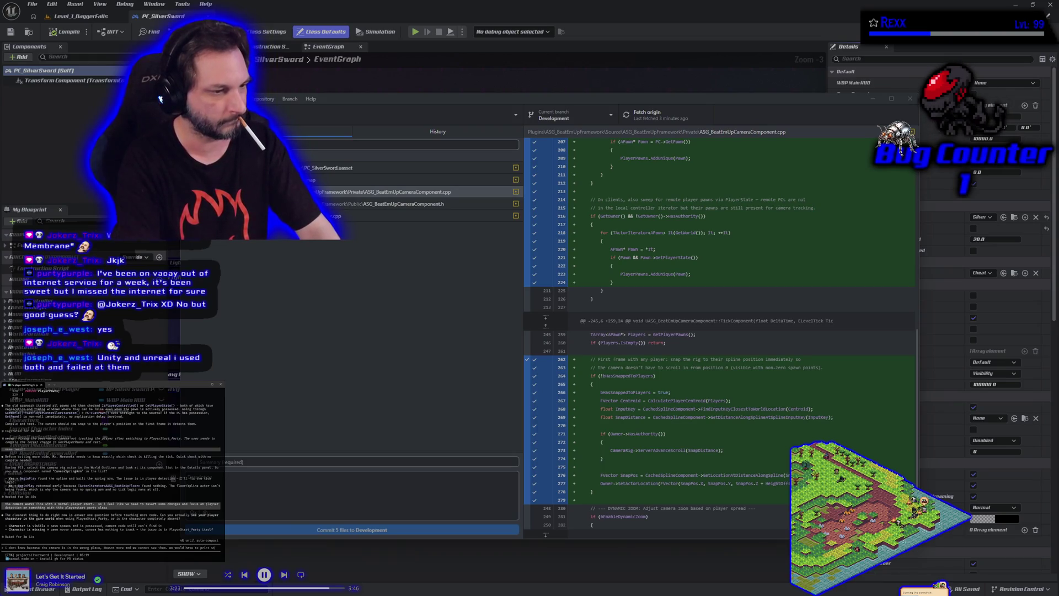
pyautogui.write('ometh')
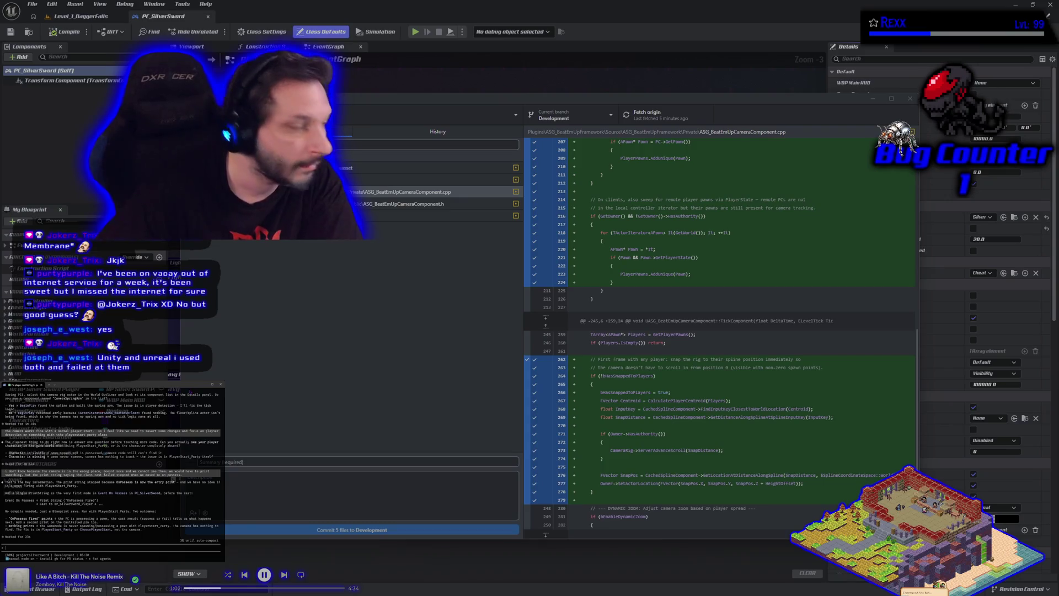
# Step: Duplicate the Print String node in PC_SilverSword and place the copy above the SET node
pyautogui.click(403, 4)
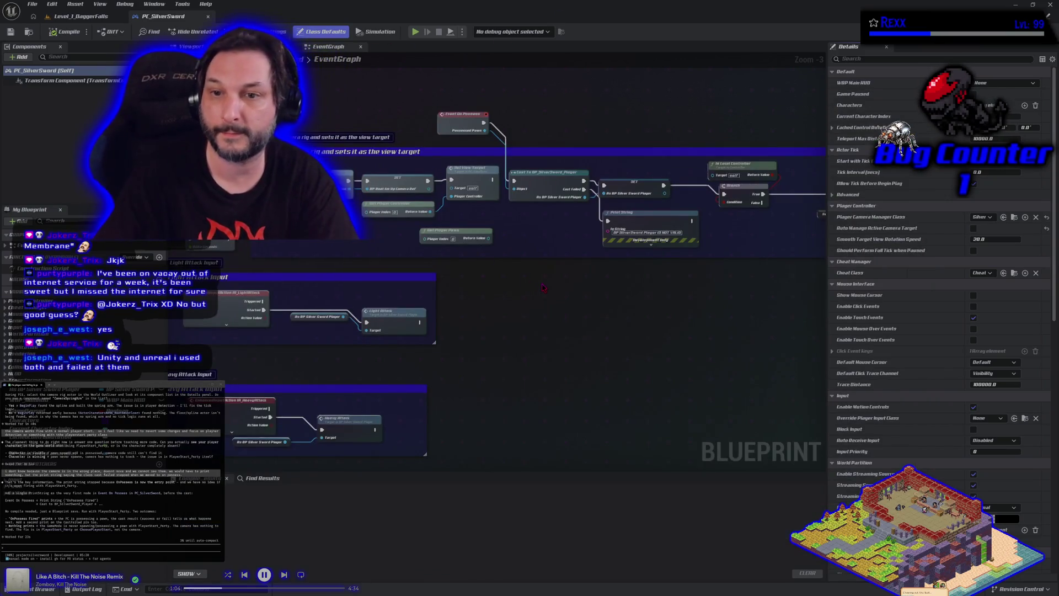
pyautogui.scroll(2, 541, 283)
pyautogui.moveTo(541, 283); pyautogui.dragTo(291, 303)
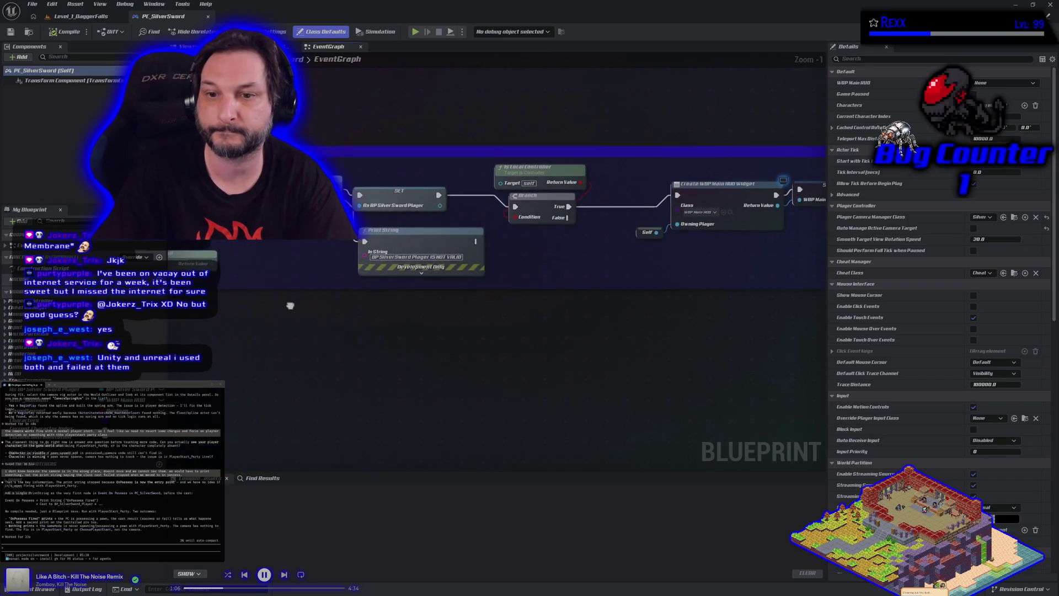
pyautogui.click(398, 242)
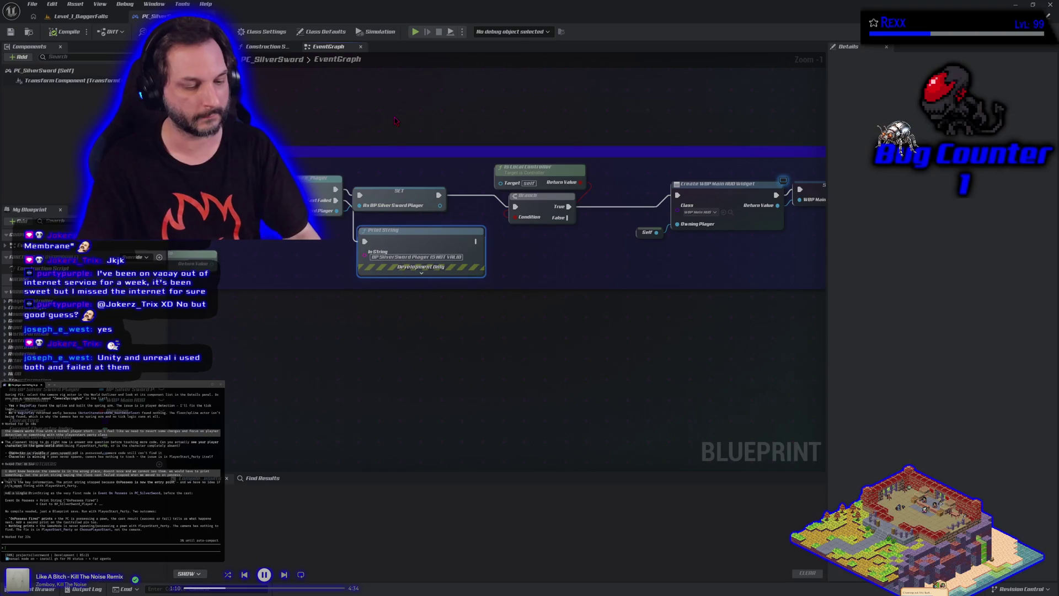
pyautogui.hotkey('ctrl', 'c')
pyautogui.hotkey('ctrl', 'v')
pyautogui.moveTo(410, 131); pyautogui.dragTo(357, 102)
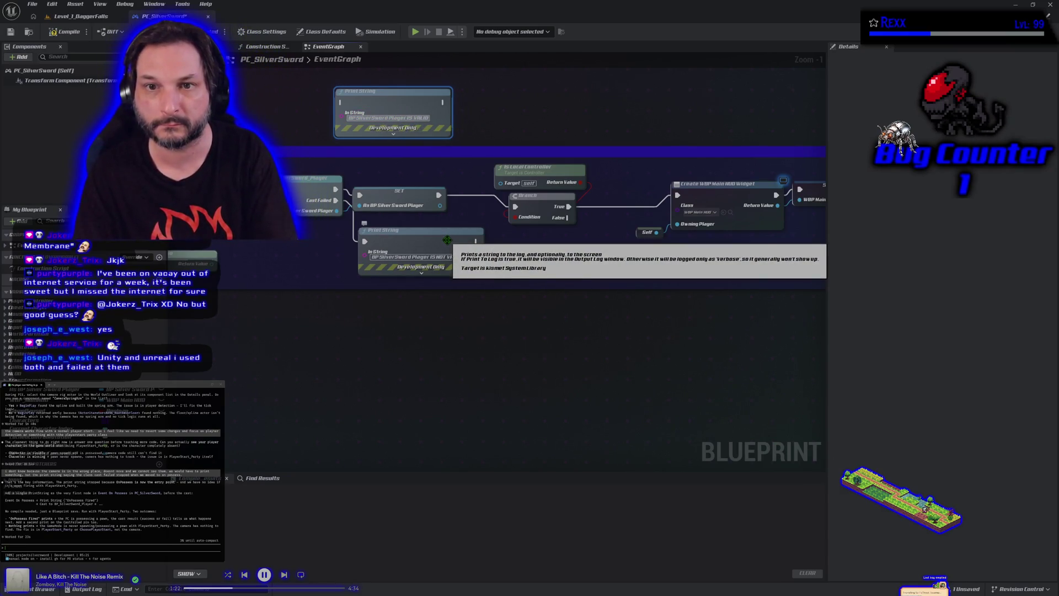
pyautogui.click(393, 133)
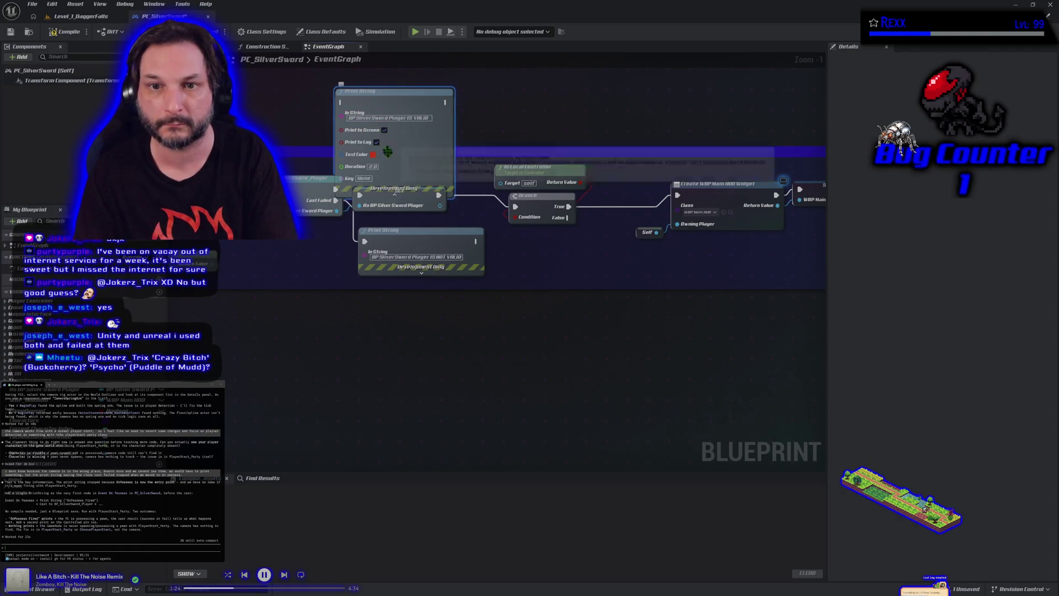
# Step: Make the new Print String node's text colour green and collapse its extra options
pyautogui.click(373, 154)
pyautogui.moveTo(413, 281)
pyautogui.mouseDown()
pyautogui.moveTo(437, 282)
pyautogui.moveTo(387, 270)
pyautogui.mouseUp()
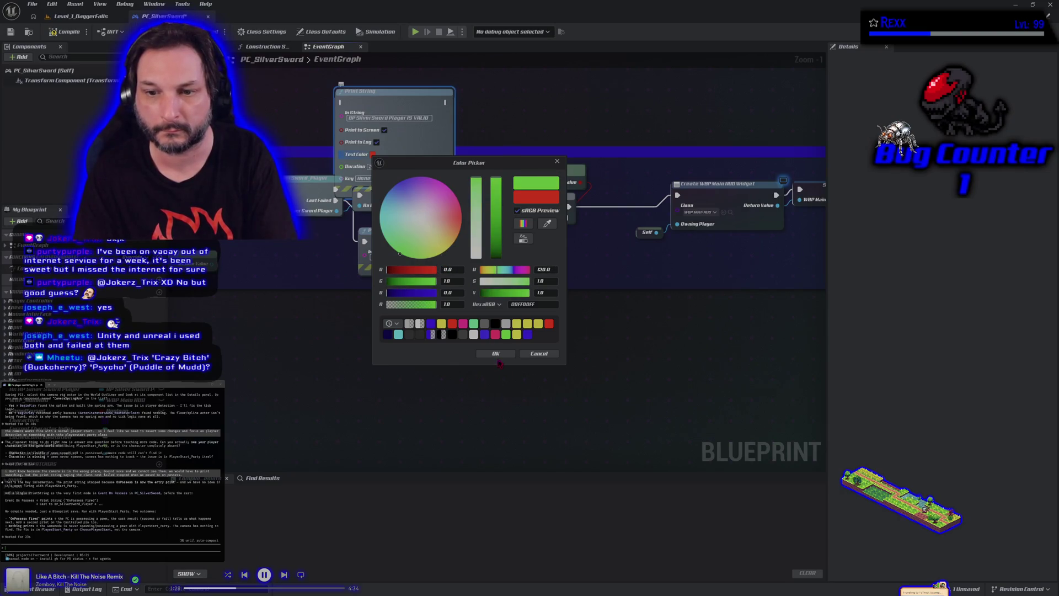
pyautogui.click(496, 353)
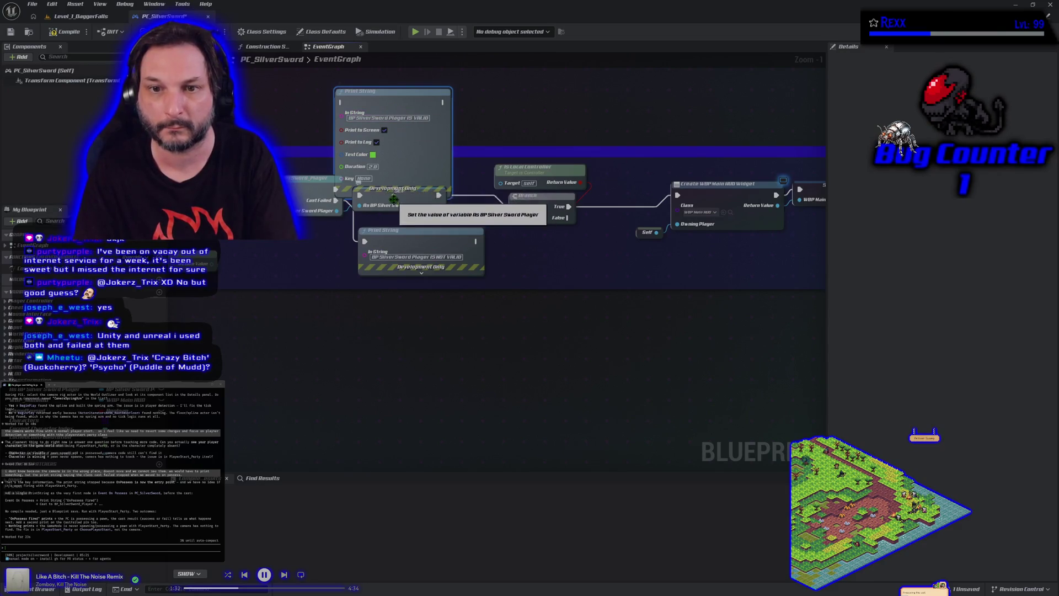
pyautogui.moveTo(392, 166); pyautogui.dragTo(392, 144)
pyautogui.click(396, 173)
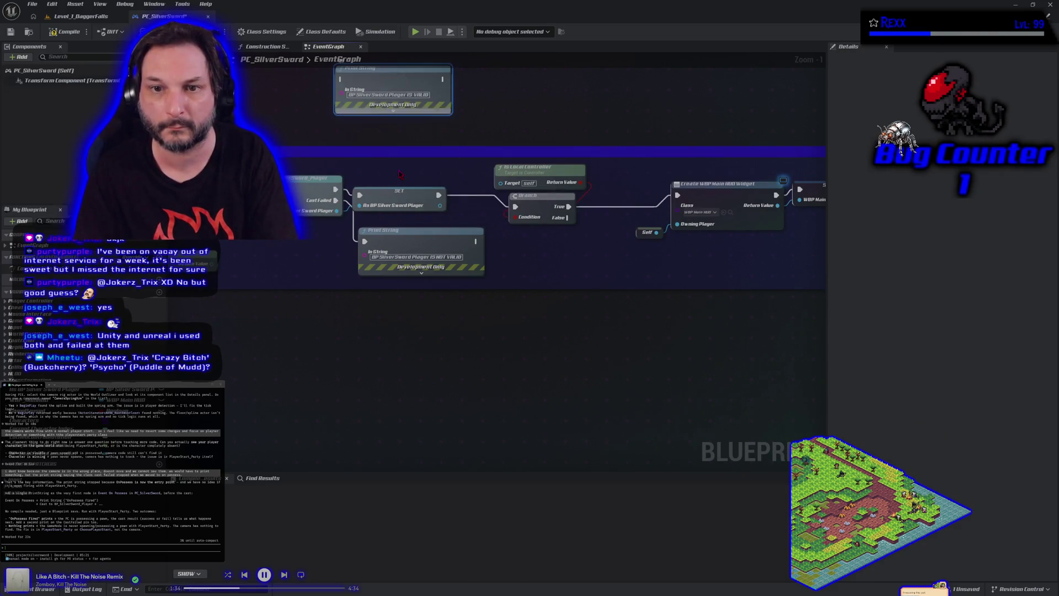
# Step: Wire the successful cast through the top Print String into the SET node
pyautogui.moveTo(390, 82); pyautogui.dragTo(402, 112)
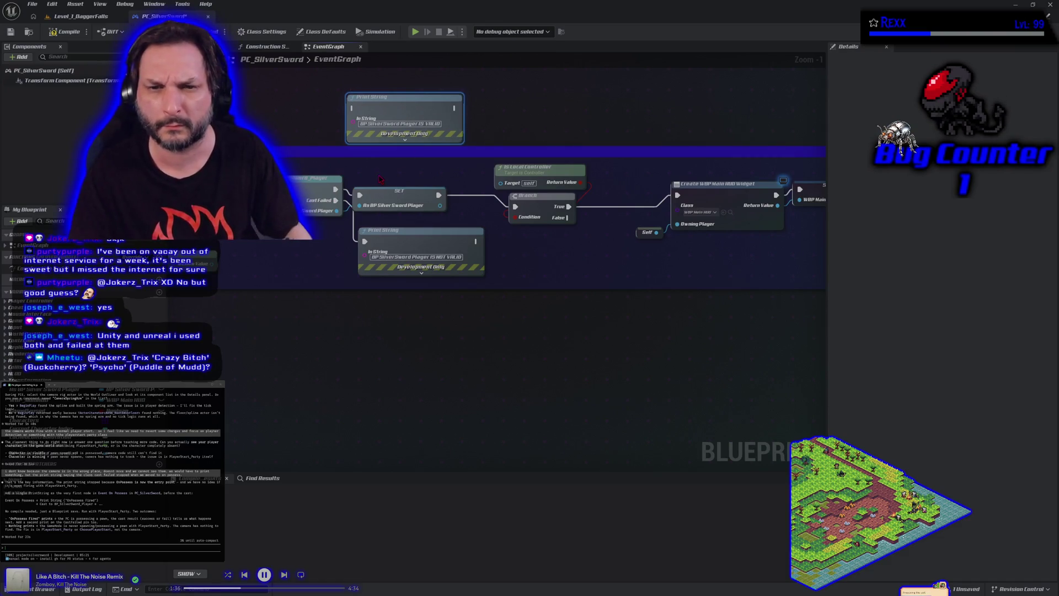
pyautogui.moveTo(384, 191); pyautogui.dragTo(407, 185)
pyautogui.moveTo(335, 189); pyautogui.dragTo(353, 109)
pyautogui.moveTo(454, 108)
pyautogui.mouseDown()
pyautogui.moveTo(462, 113)
pyautogui.moveTo(401, 186)
pyautogui.moveTo(383, 190)
pyautogui.mouseUp()
# Step: Compile and save PC_SilverSword, then return to the Level_1_DaggerFalls level
pyautogui.press('F7')
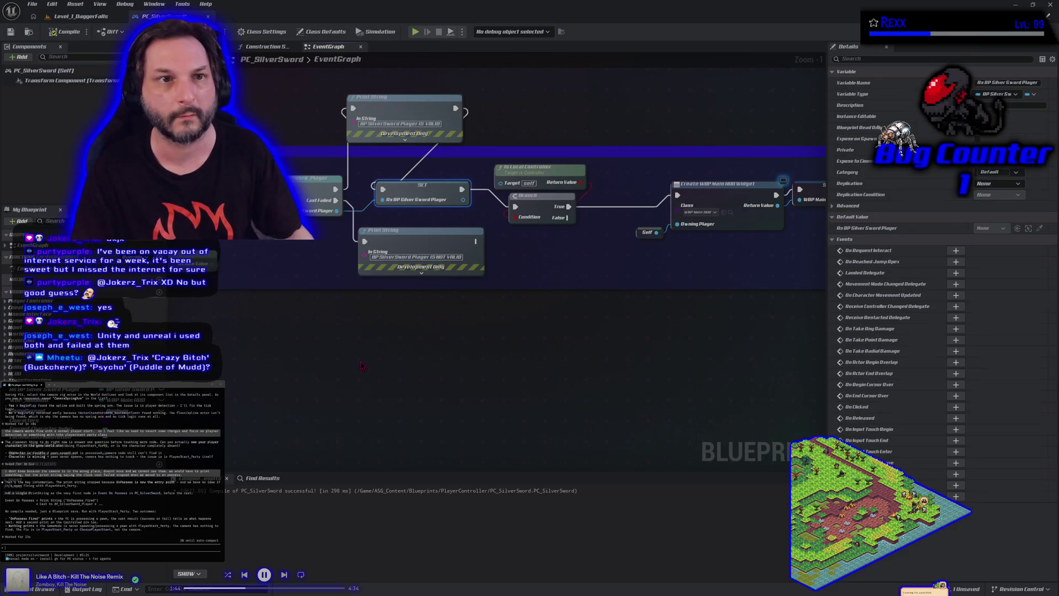
pyautogui.click(361, 366)
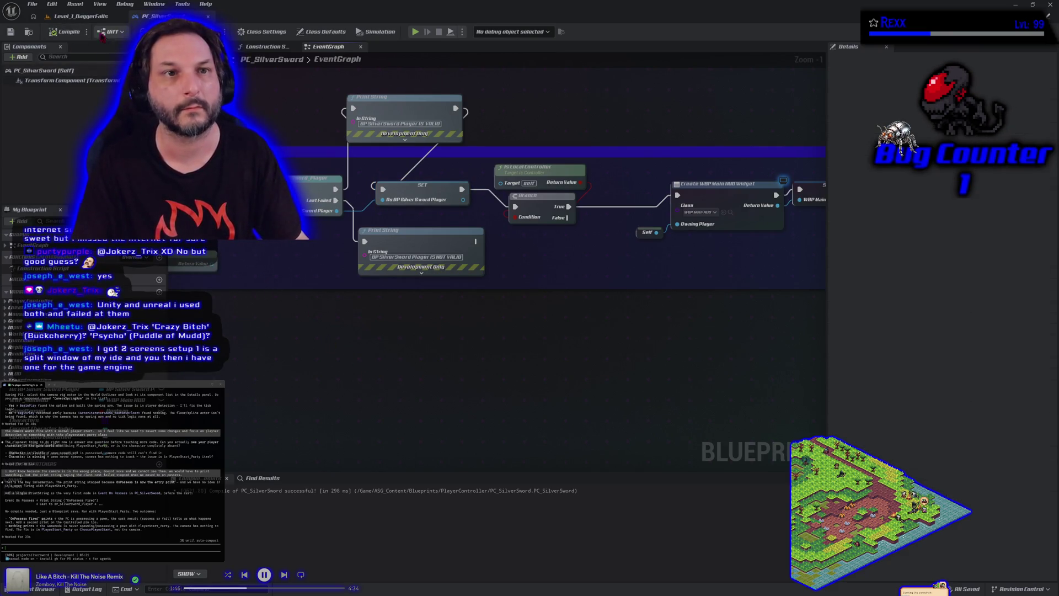
pyautogui.click(81, 17)
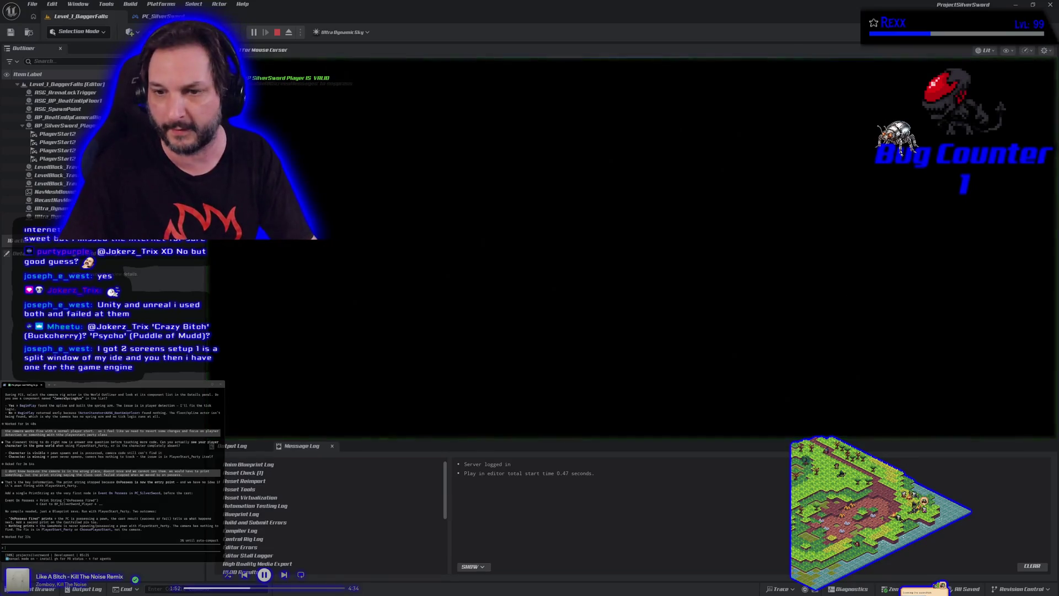
# Step: Stop the play-in-editor test and package the project for Windows, choosing Desktop as output folder
pyautogui.press('Escape')
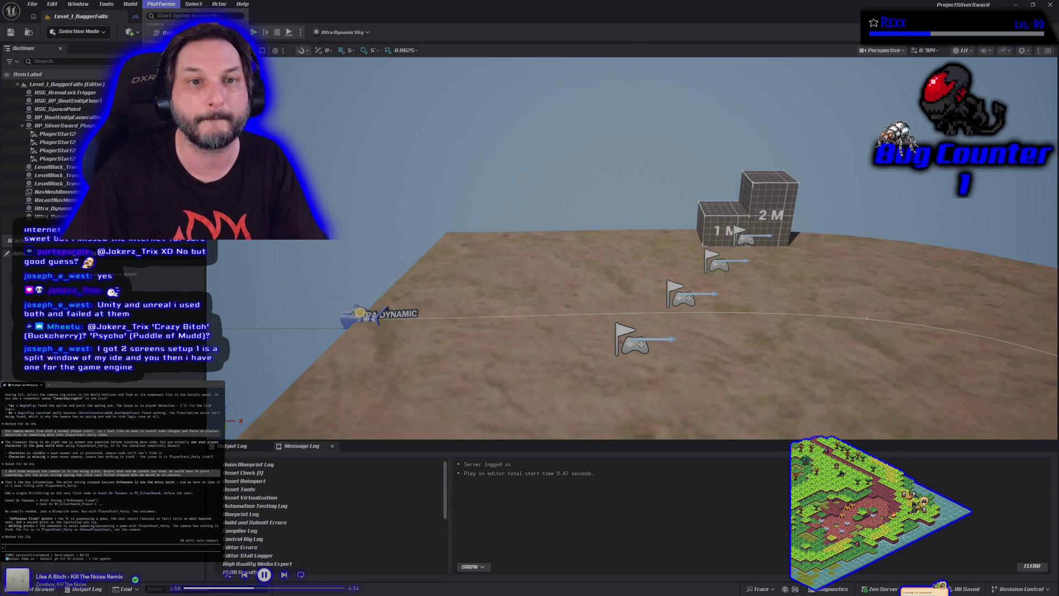
pyautogui.click(160, 4)
pyautogui.click(409, 213)
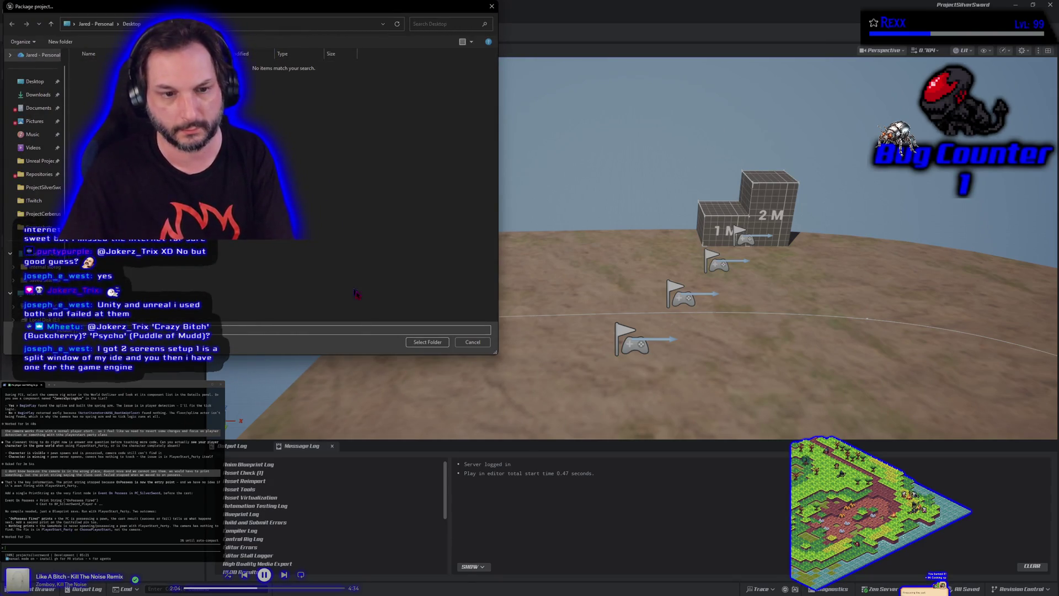
pyautogui.click(418, 343)
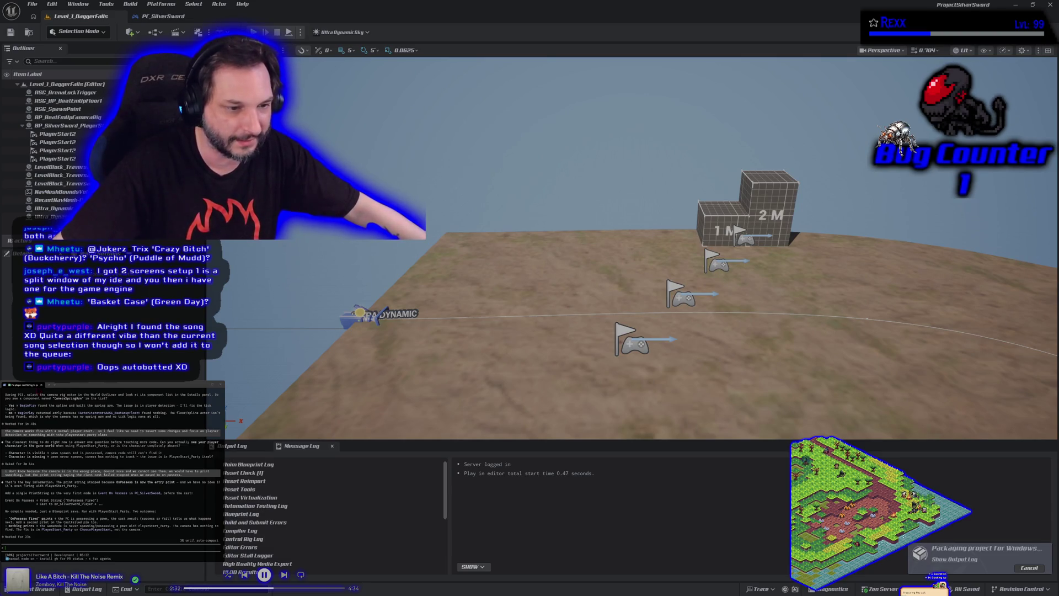
# Step: Stop the play session and restore the Unreal editor to a smaller floating window
pyautogui.press('Escape')
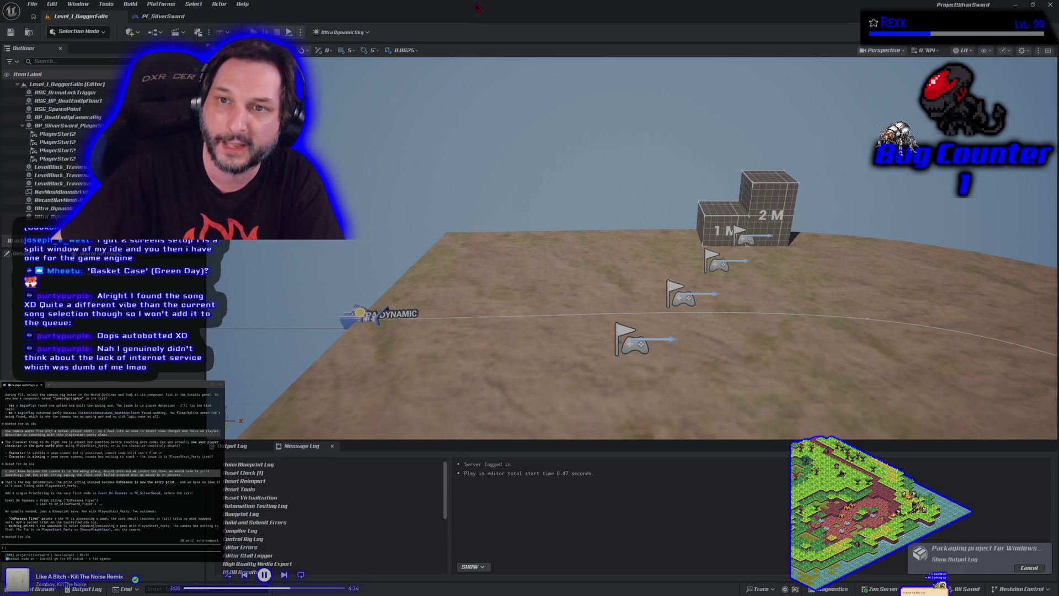
pyautogui.moveTo(396, 4)
pyautogui.mouseDown()
pyautogui.moveTo(459, 230)
pyautogui.moveTo(459, 191)
pyautogui.mouseUp()
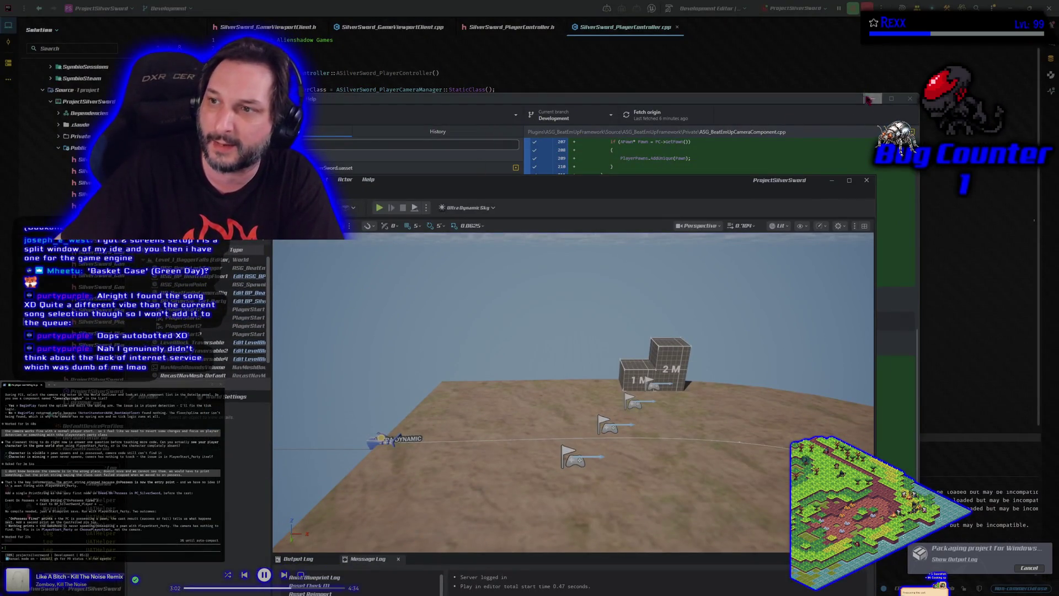
# Step: Minimize GitHub Desktop and maximize the Unreal editor window again
pyautogui.click(868, 101)
pyautogui.click(868, 101)
pyautogui.moveTo(729, 182)
pyautogui.mouseDown()
pyautogui.moveTo(847, 193)
pyautogui.moveTo(649, 49)
pyautogui.moveTo(680, 56)
pyautogui.mouseUp()
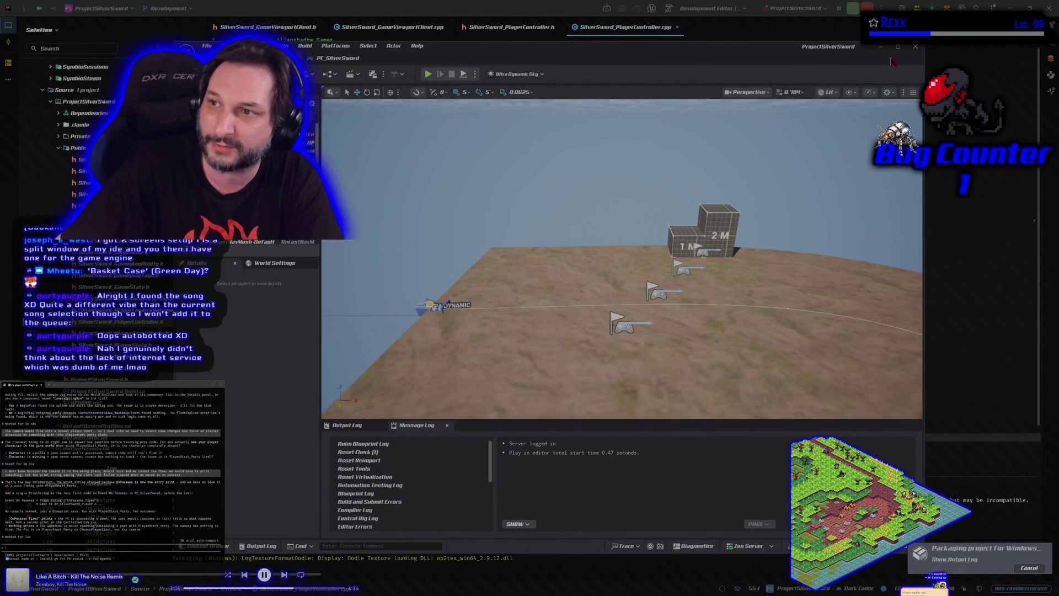
pyautogui.click(900, 47)
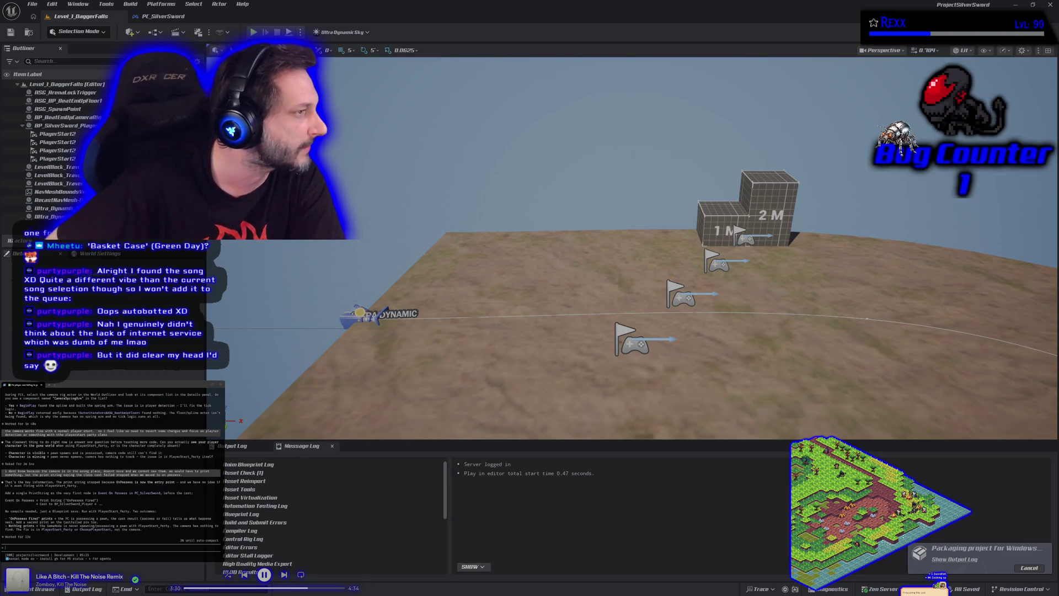
pyautogui.press('Escape')
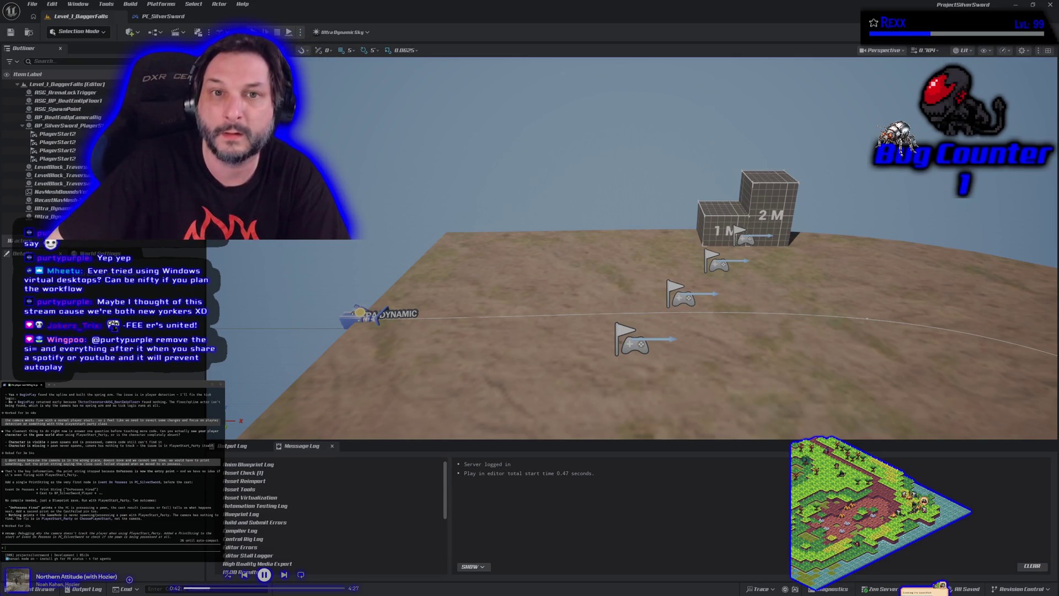
# Step: Show the Output Log to check the packaging progress
pyautogui.click(234, 446)
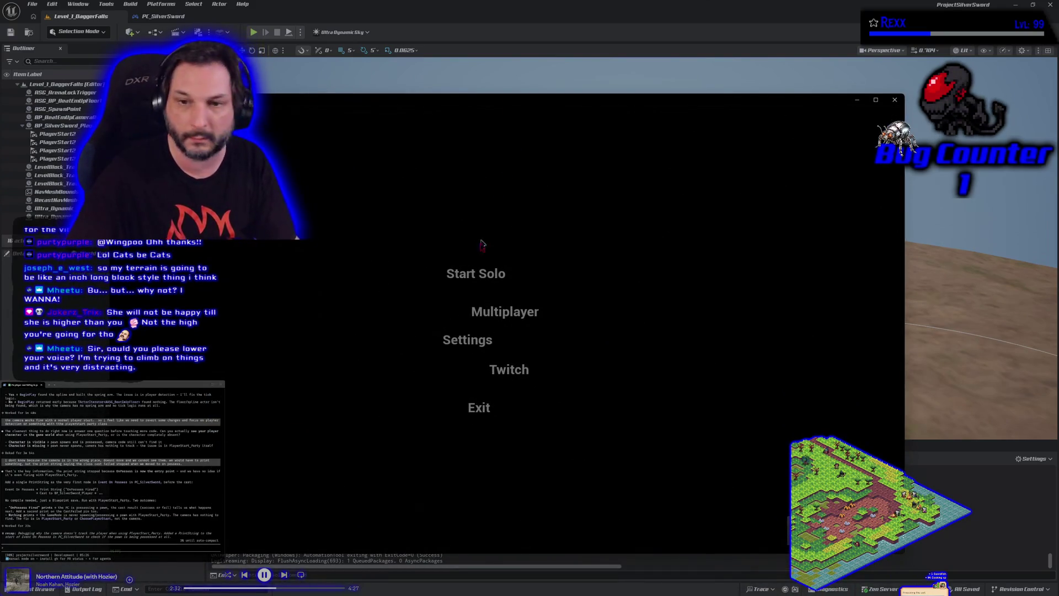
# Step: Start a solo game as the Green character, quit it, and reopen the PC_SilverSword event graph
pyautogui.click(481, 277)
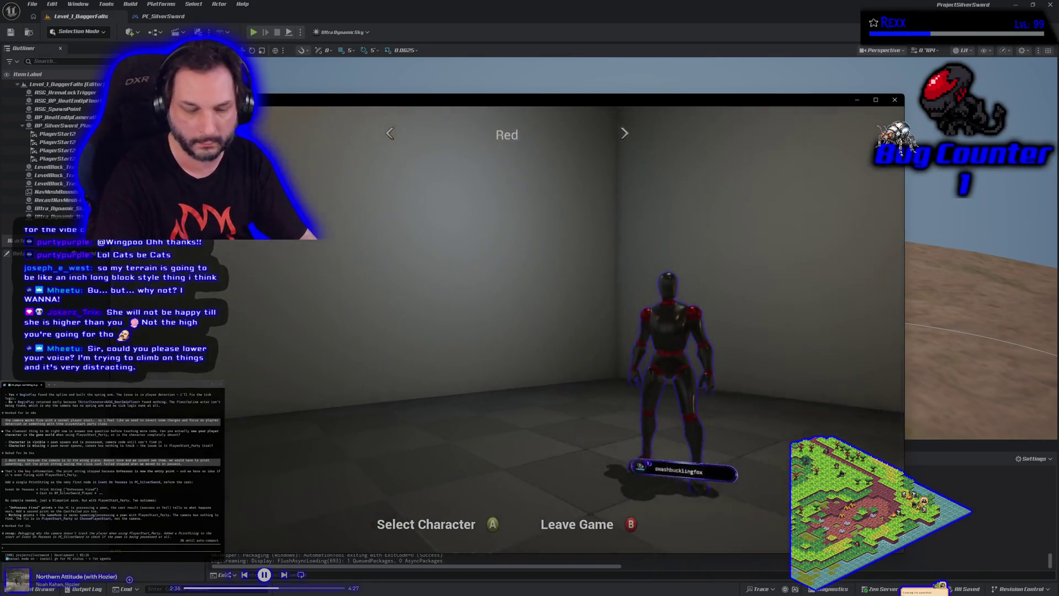
pyautogui.press('Right')
pyautogui.press('Return')
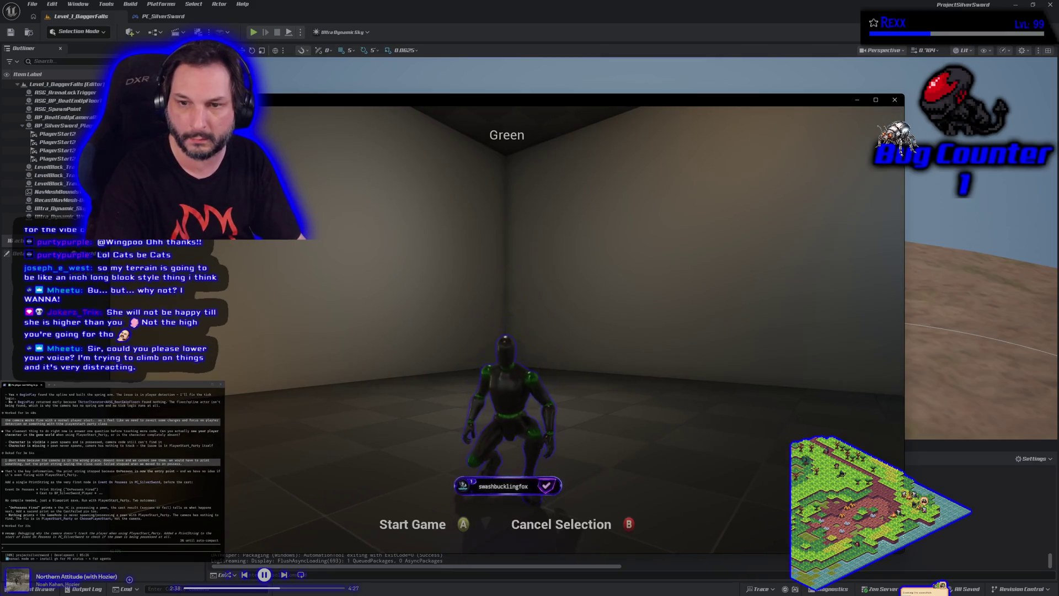
pyautogui.press('Return')
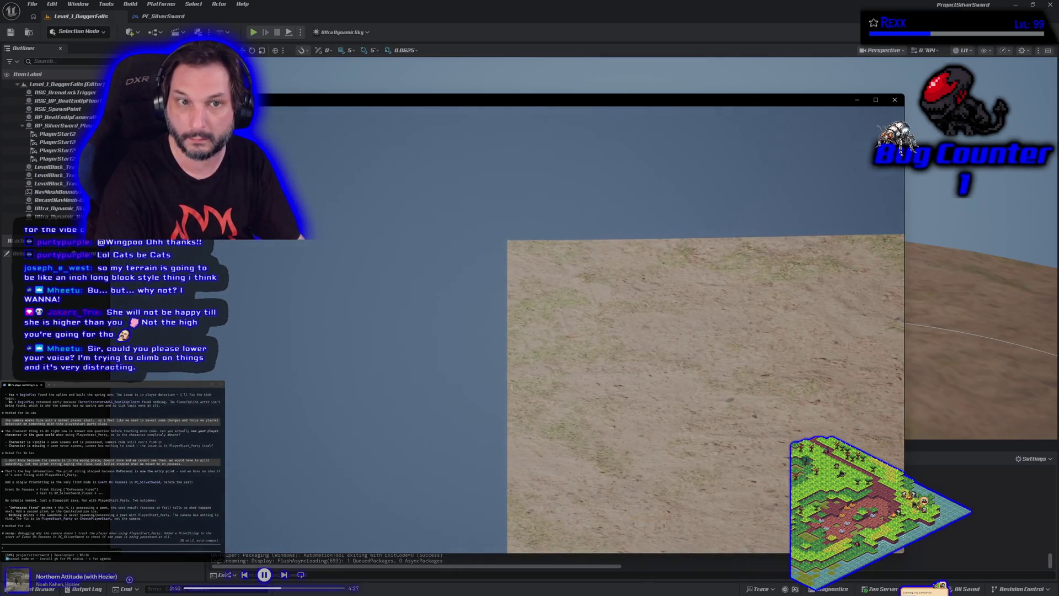
pyautogui.press('Escape')
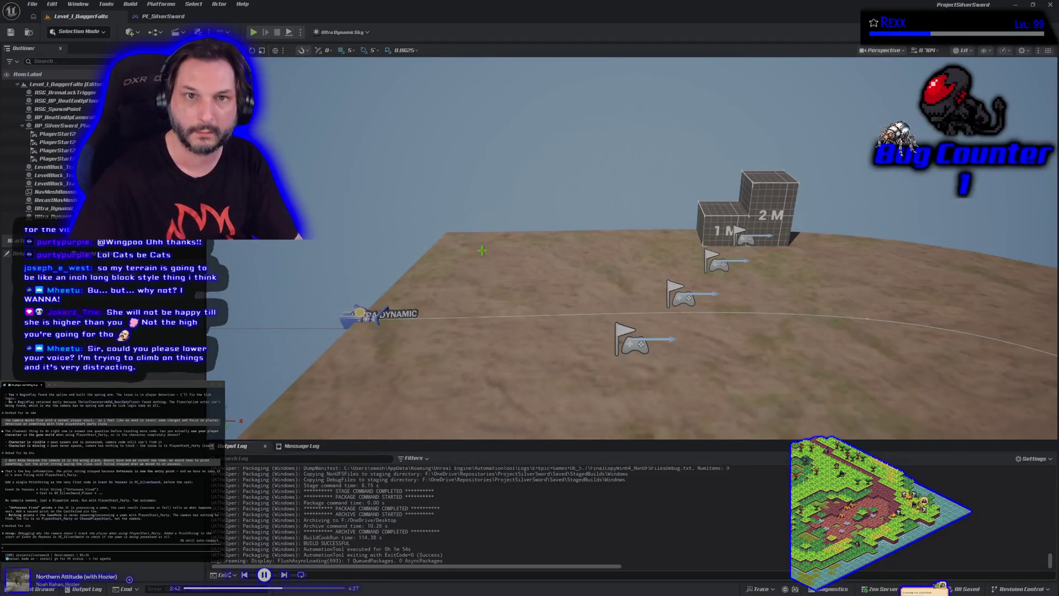
pyautogui.click(160, 16)
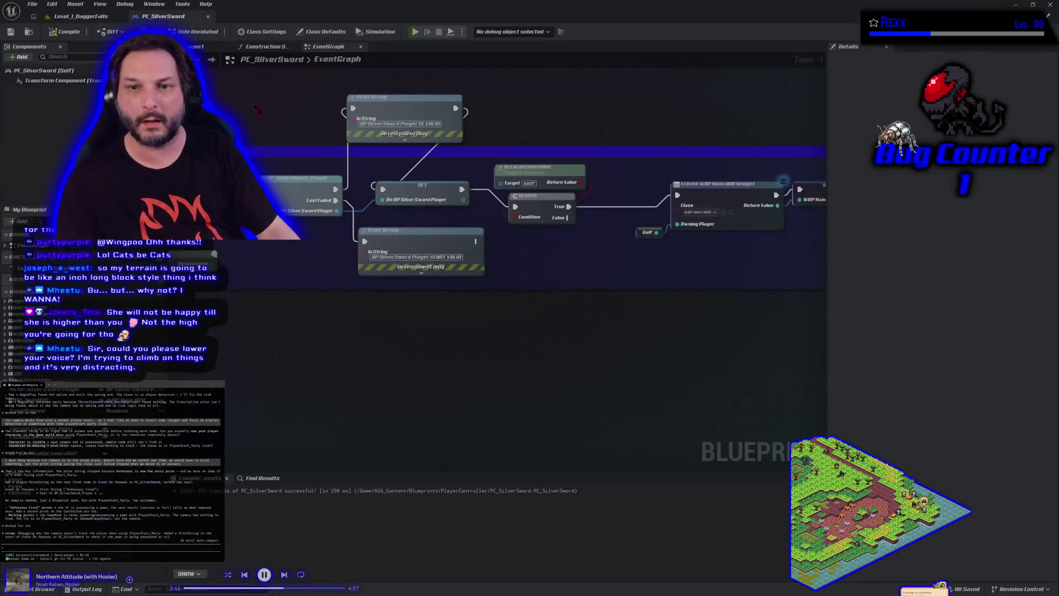
# Step: Pan to Event On Possess and tell Claude Code it must not fire, since no print string appears
pyautogui.click(432, 125)
pyautogui.moveTo(432, 125); pyautogui.dragTo(407, 172)
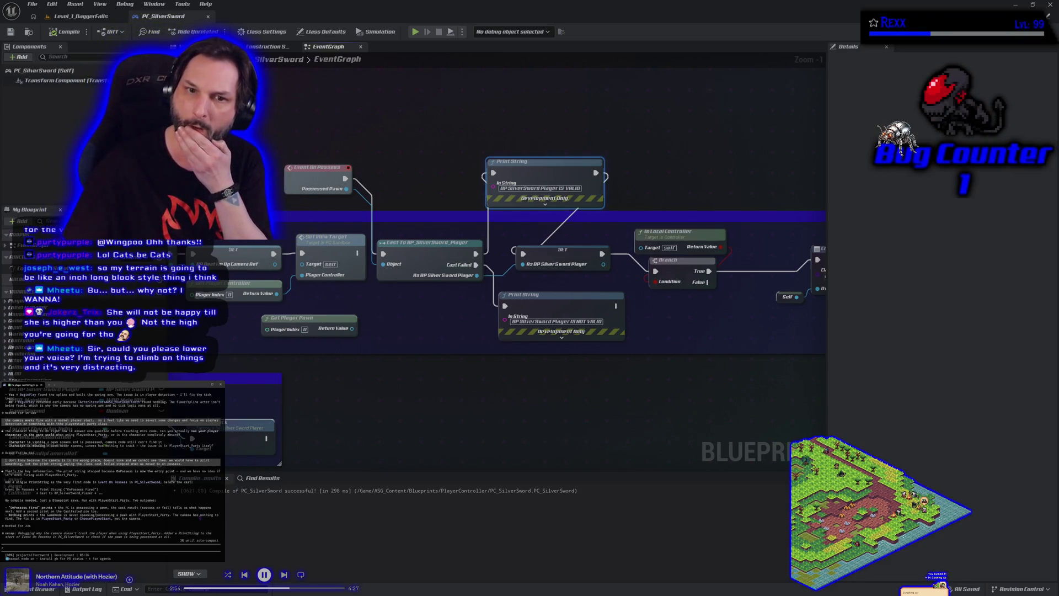
pyautogui.click(292, 184)
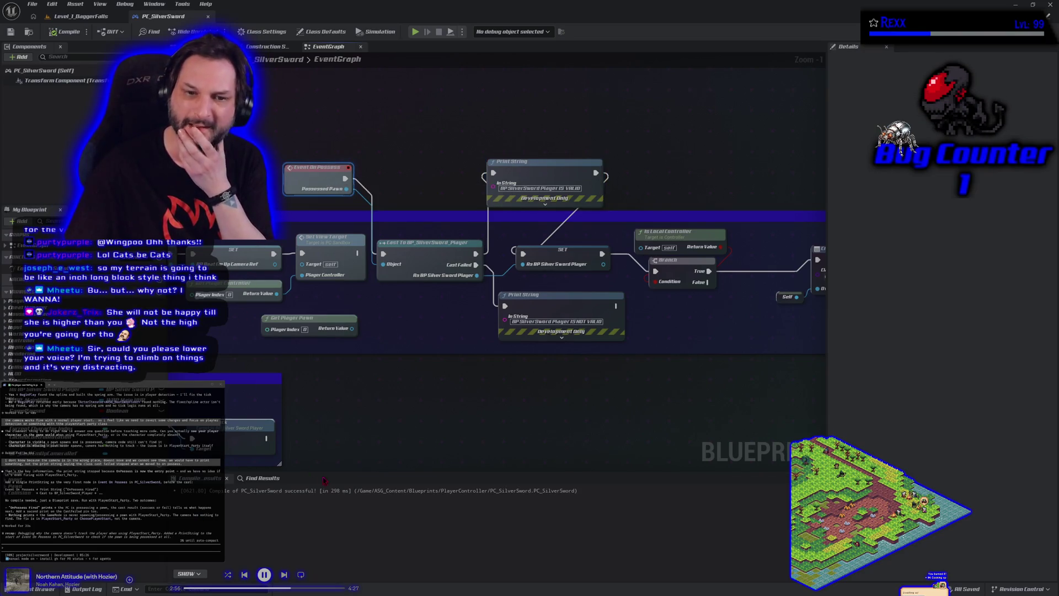
pyautogui.moveTo(381, 388); pyautogui.dragTo(526, 395)
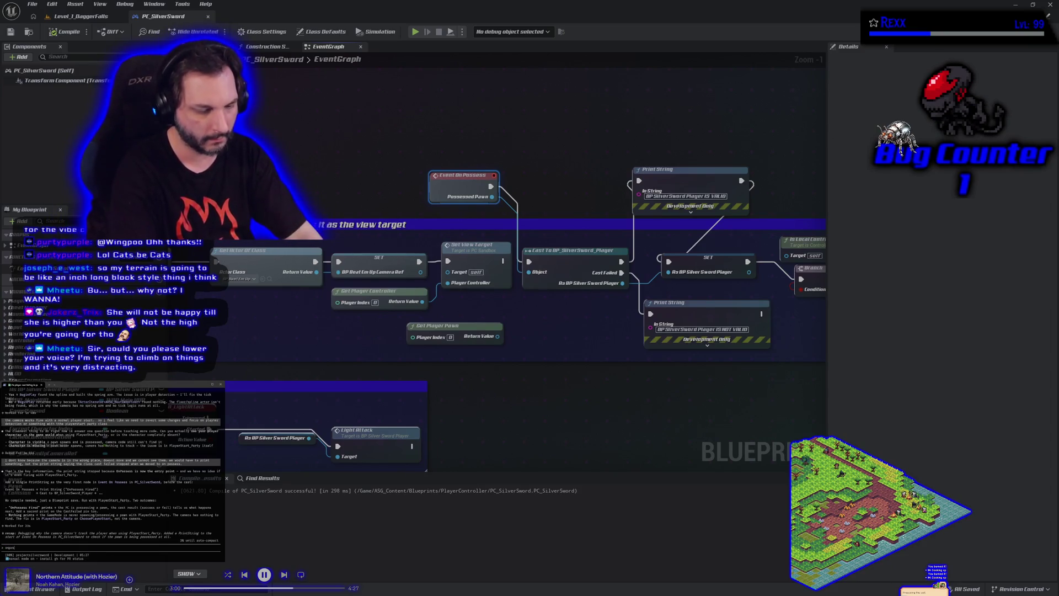
pyautogui.write('must')
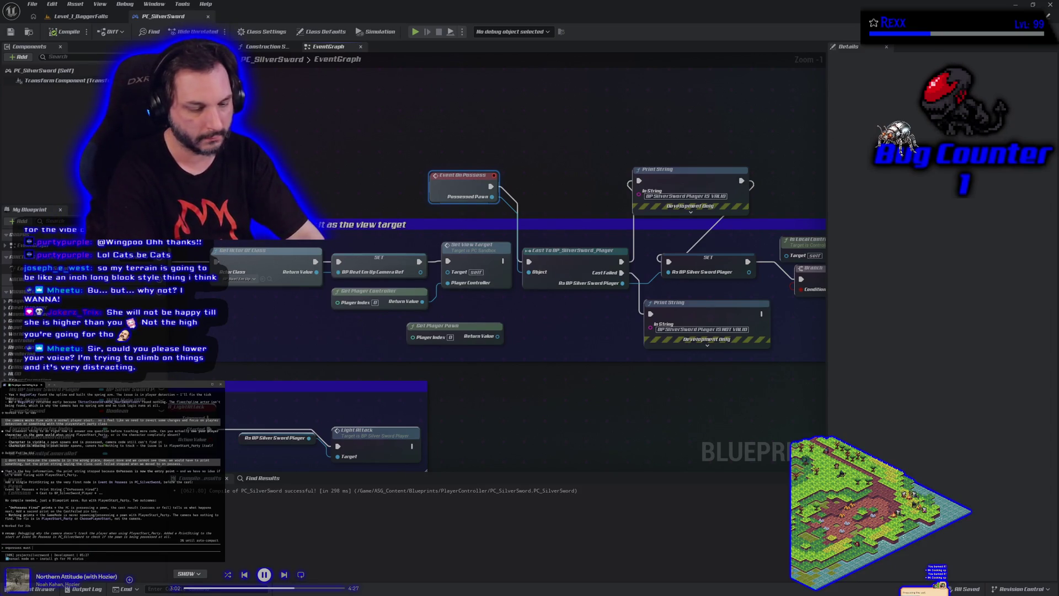
pyautogui.write(' not fire, no prin')
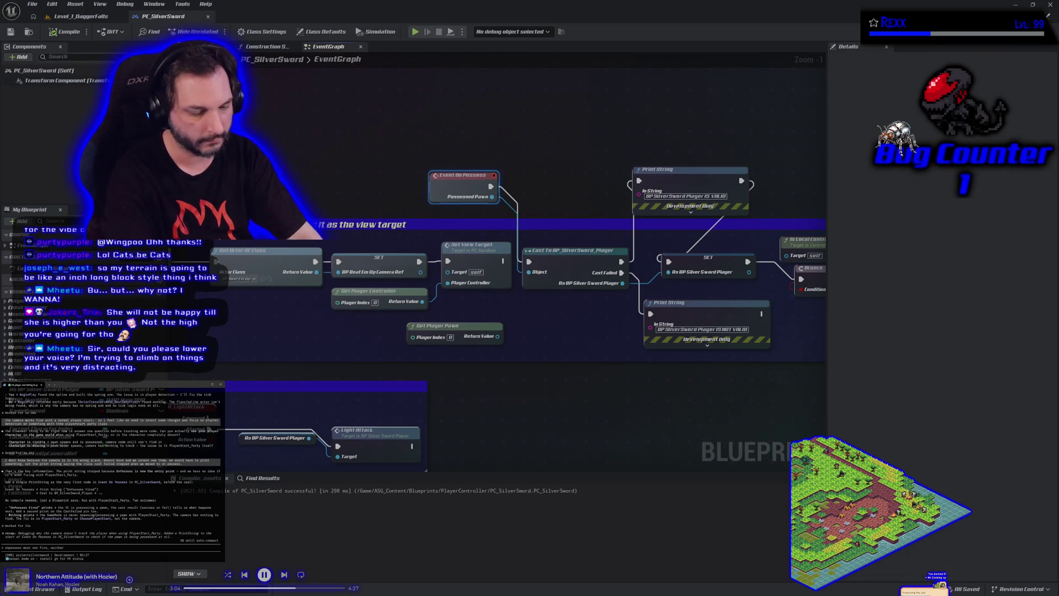
pyautogui.write('t string appears')
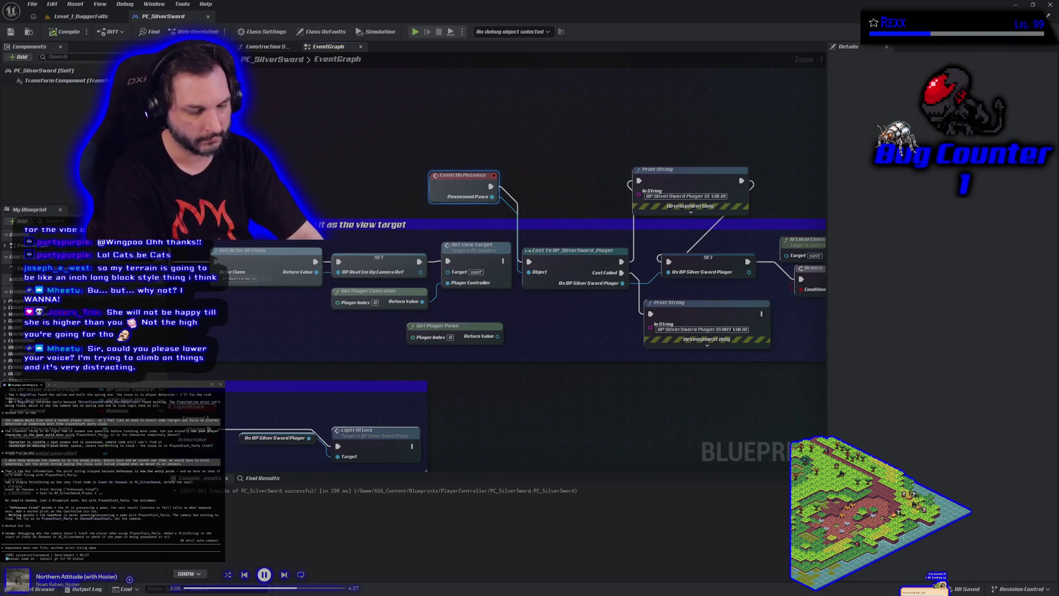
pyautogui.write(' in pie bui')
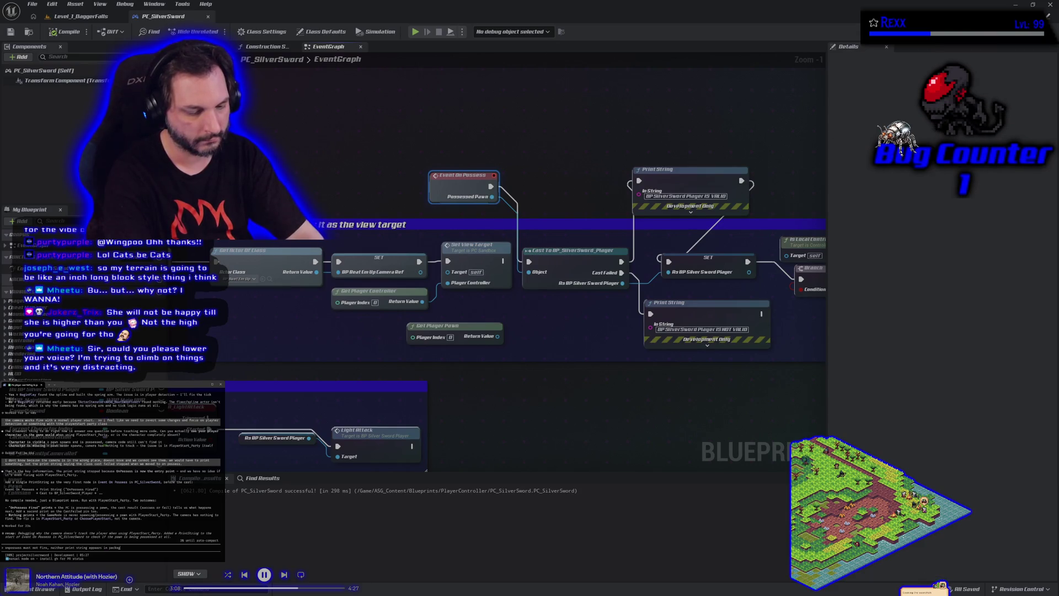
pyautogui.write('ld')
pyautogui.press('Return')
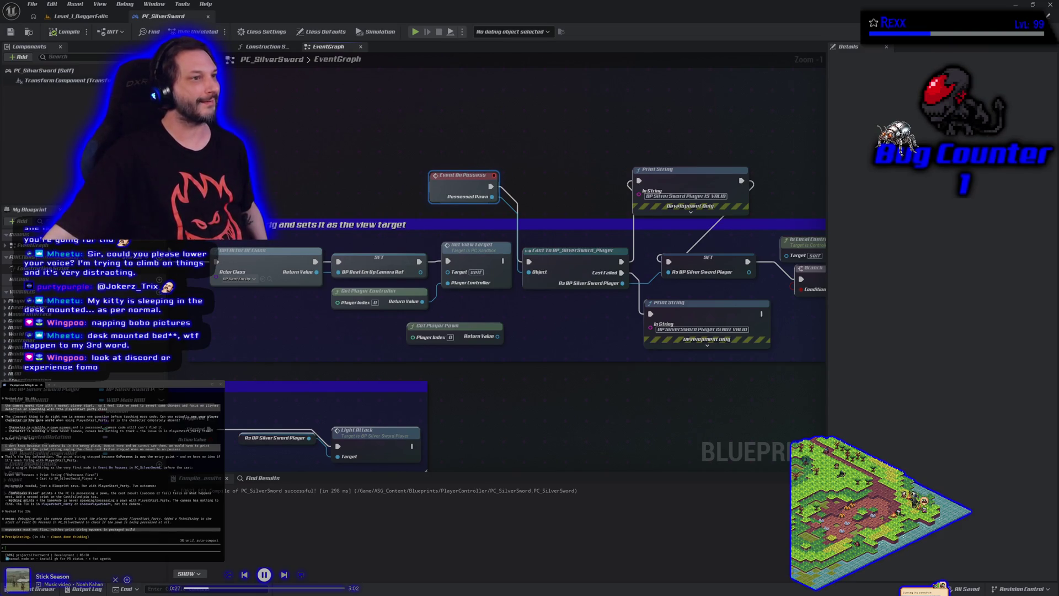
# Step: Switch to the Chrome window showing the raccoon photo
pyautogui.hotkey('alt', 'Tab')
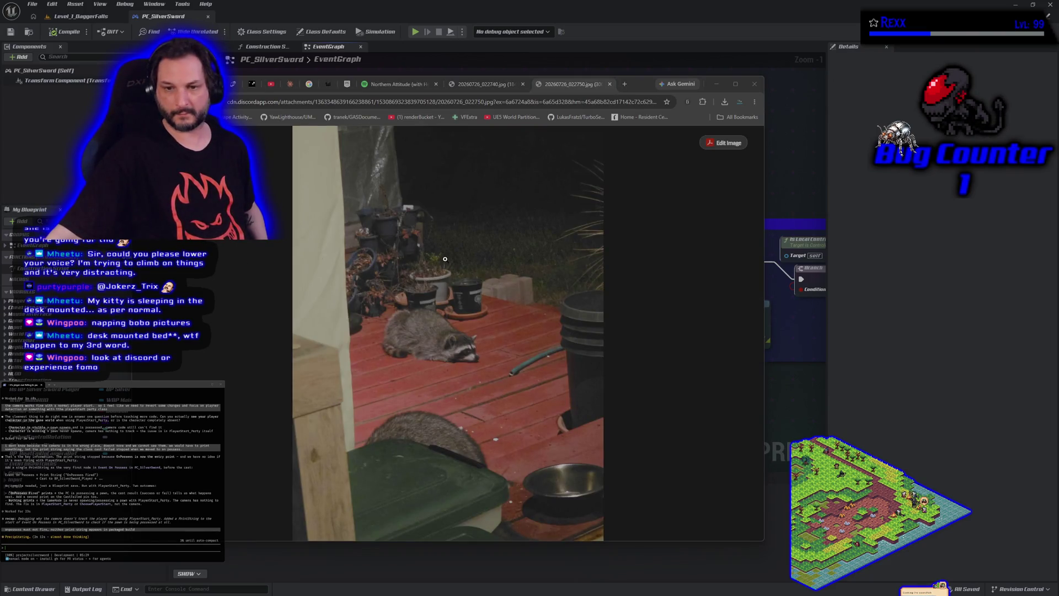
pyautogui.click(503, 85)
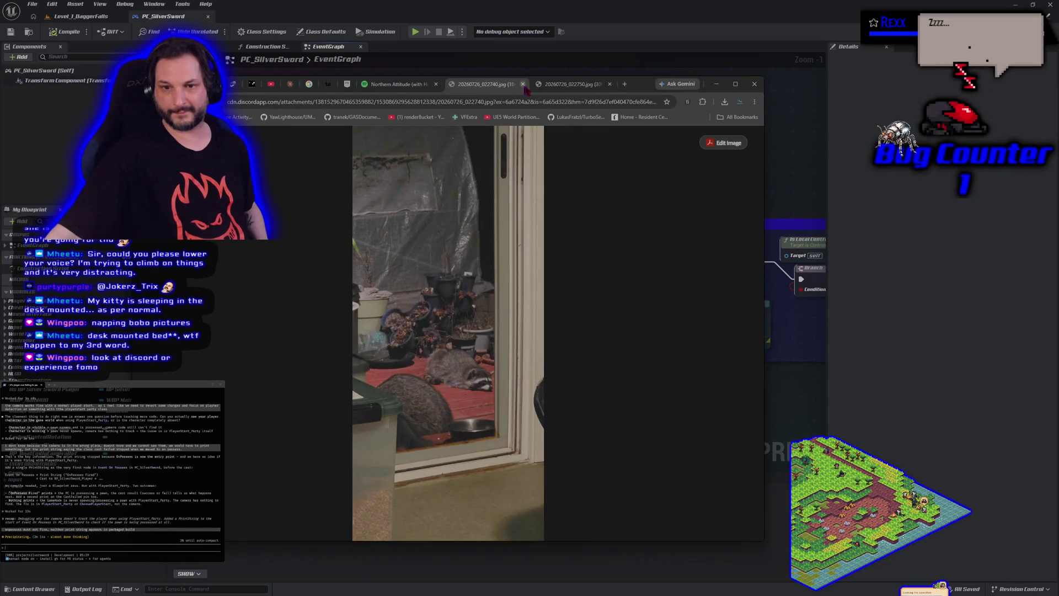
pyautogui.click(549, 87)
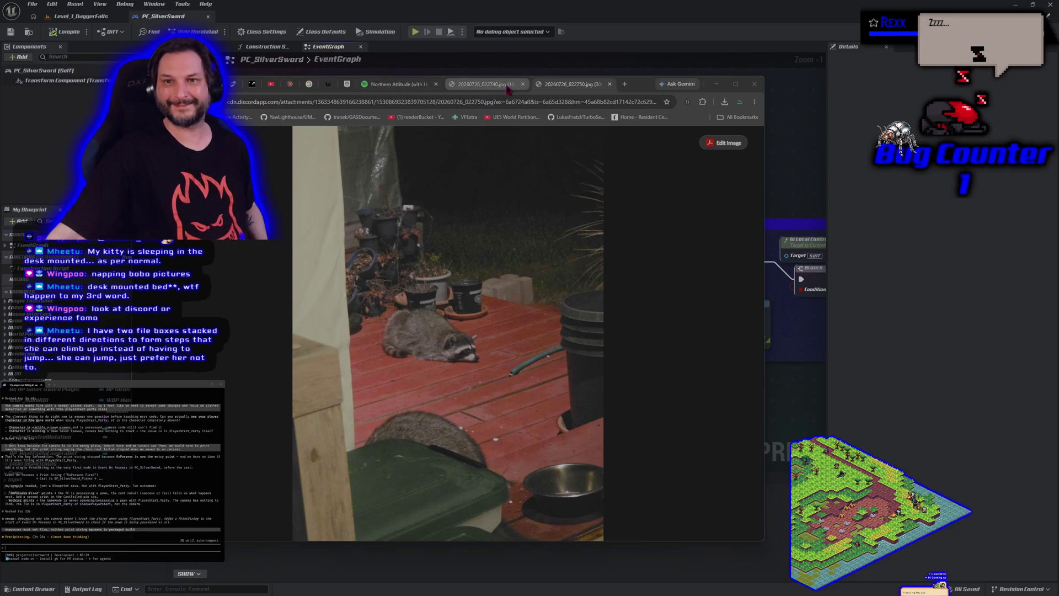
pyautogui.middleClick(559, 86)
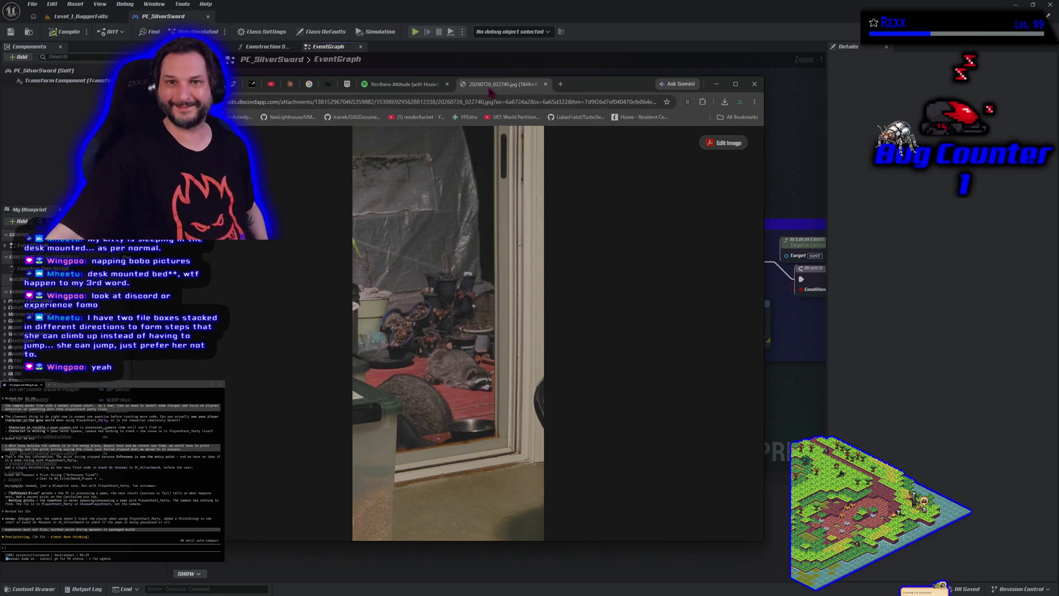
pyautogui.click(546, 84)
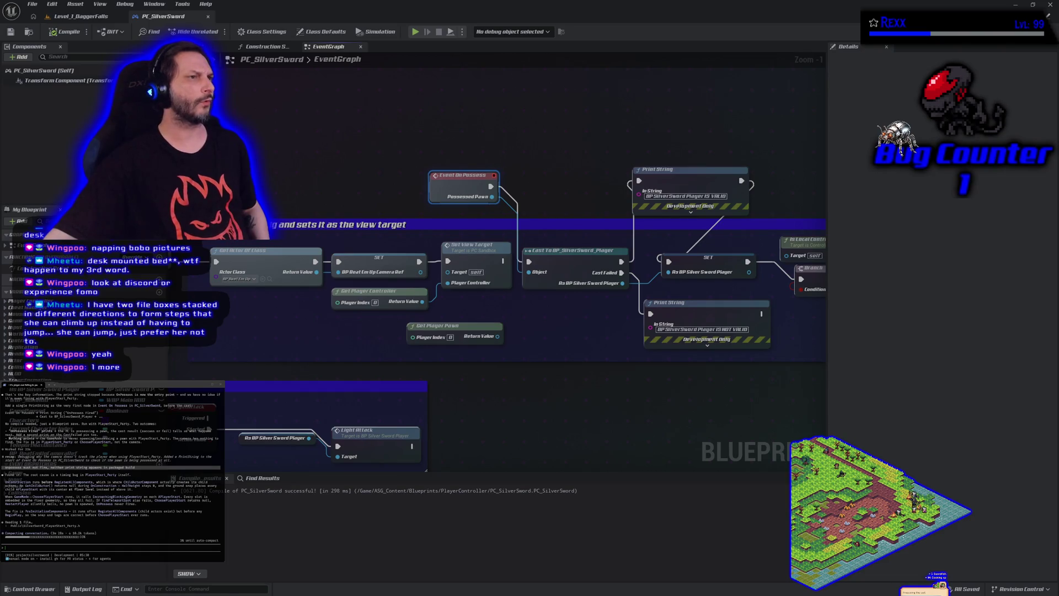
pyautogui.moveTo(6, 88)
pyautogui.mouseDown()
pyautogui.moveTo(690, 102)
pyautogui.moveTo(618, 73)
pyautogui.mouseUp()
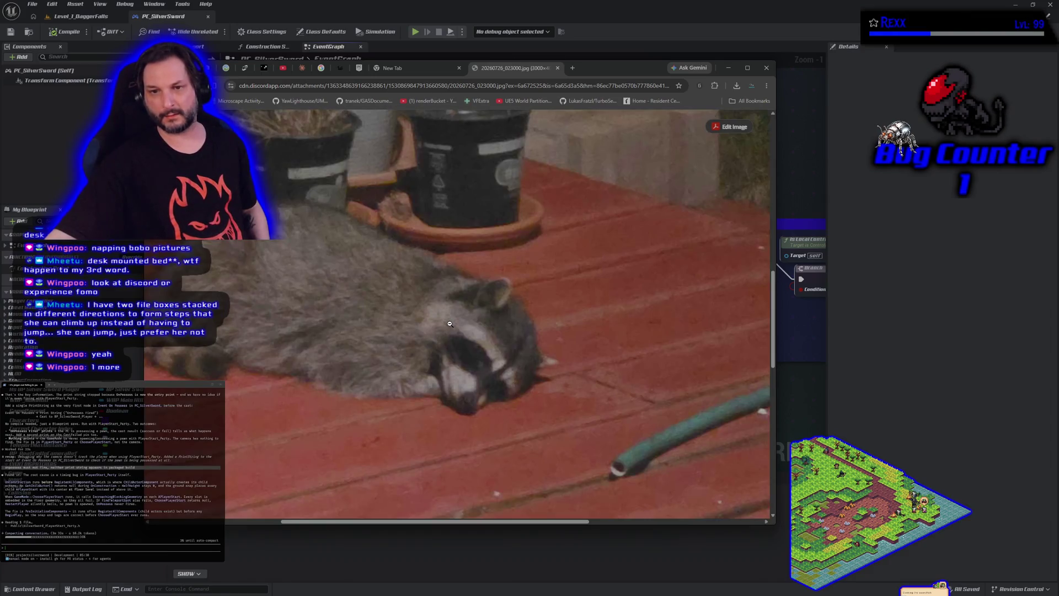
pyautogui.click(448, 345)
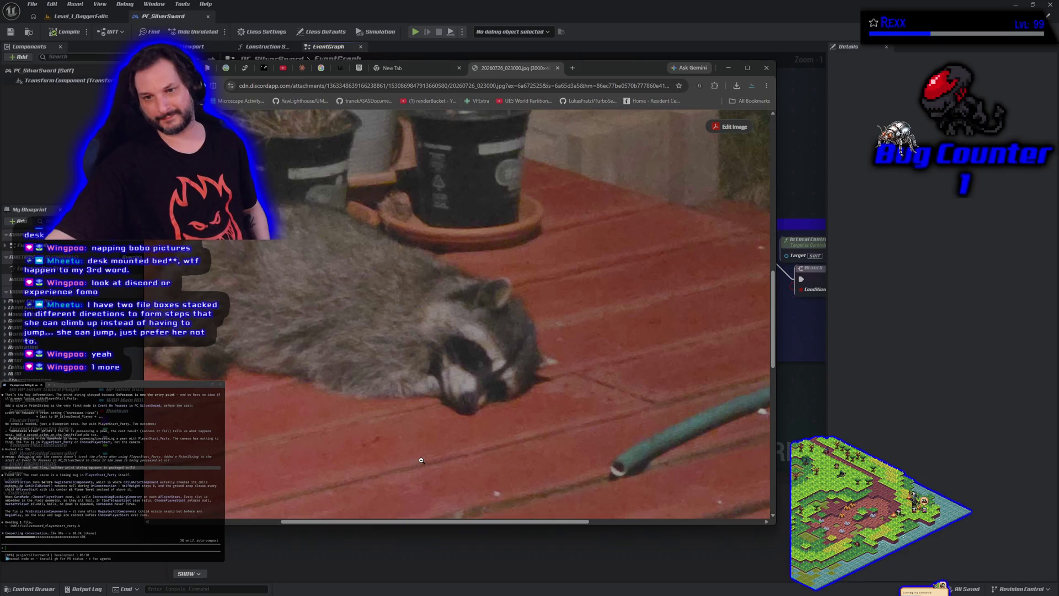
pyautogui.click(421, 460)
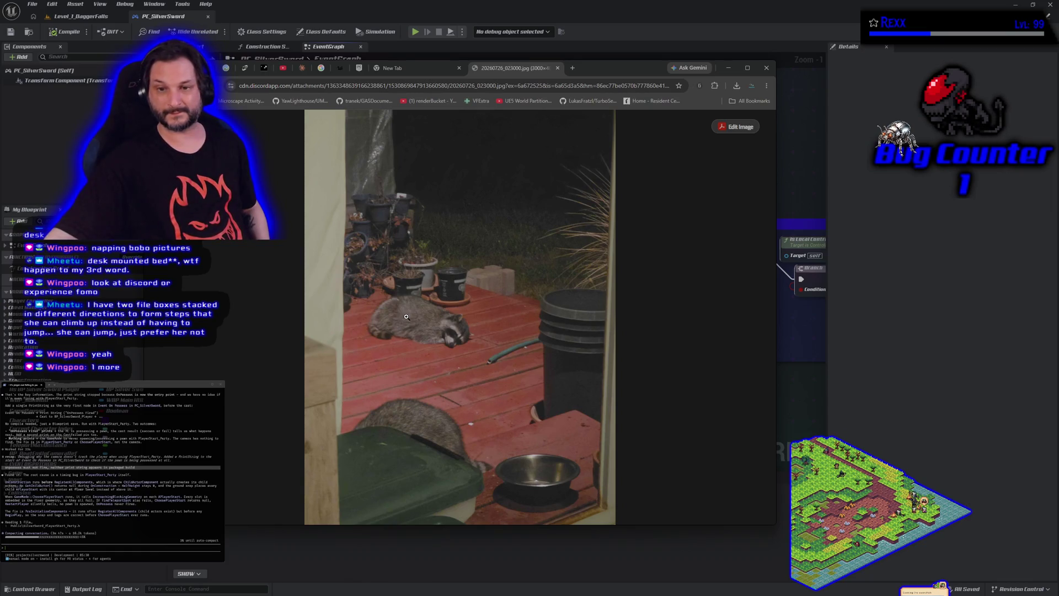
pyautogui.moveTo(635, 68); pyautogui.dragTo(0, 95)
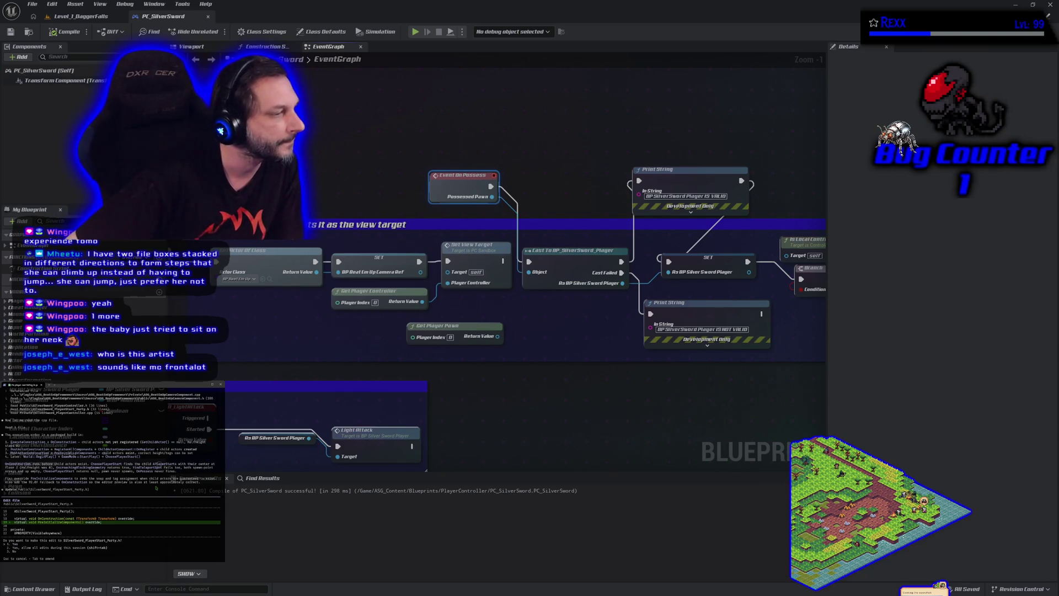
# Step: Reject the PlayerStart_Party.h edit and ask the agent whether to revert the earlier failed changes first
pyautogui.press('Escape')
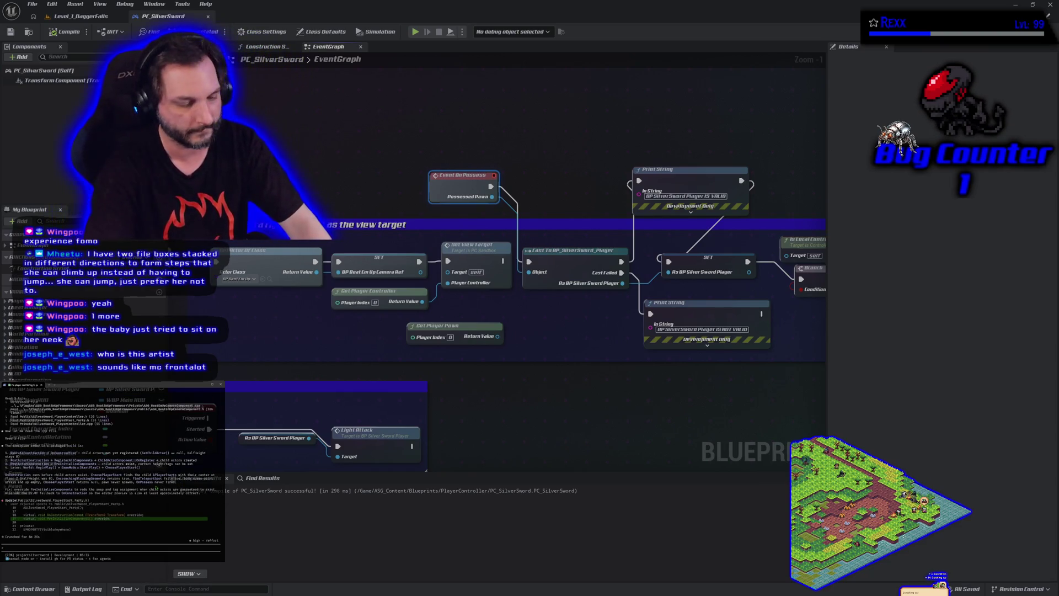
pyautogui.write('before we ')
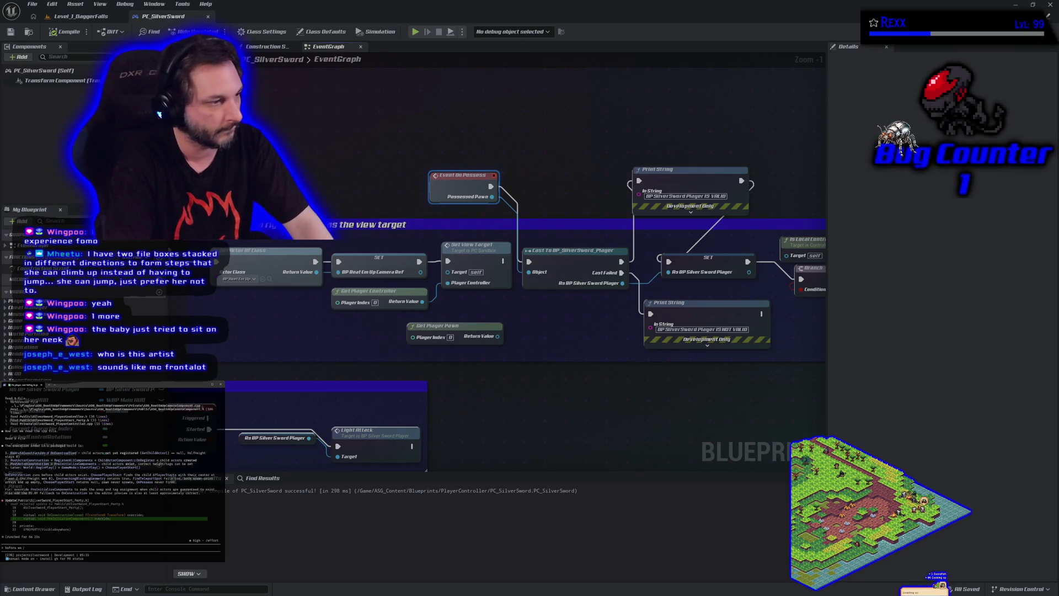
pyautogui.write('make more changes, should we revert th')
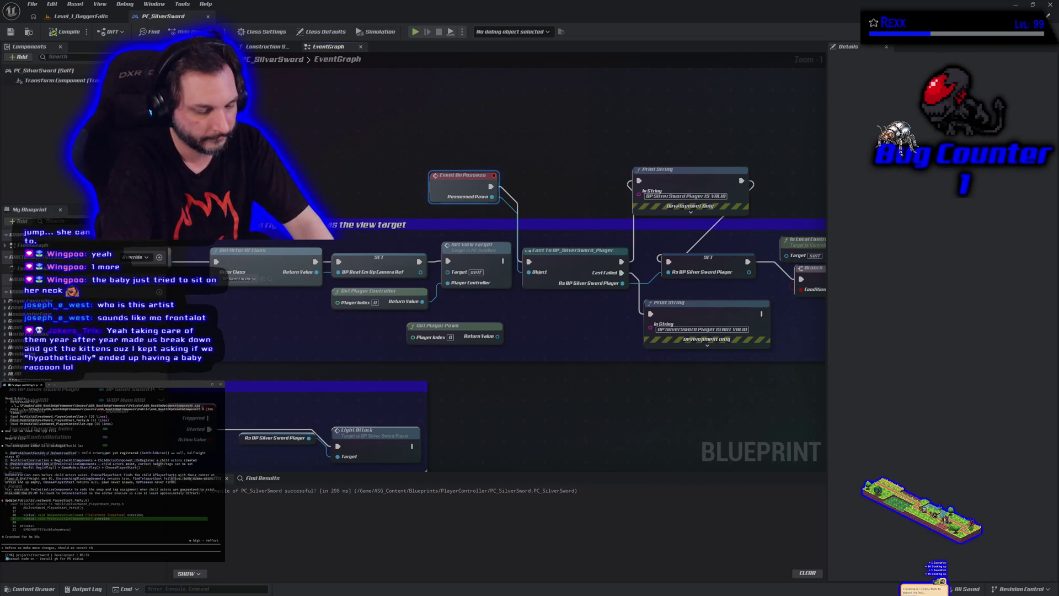
pyautogui.write('e ')
pyautogui.write('s that we did alre')
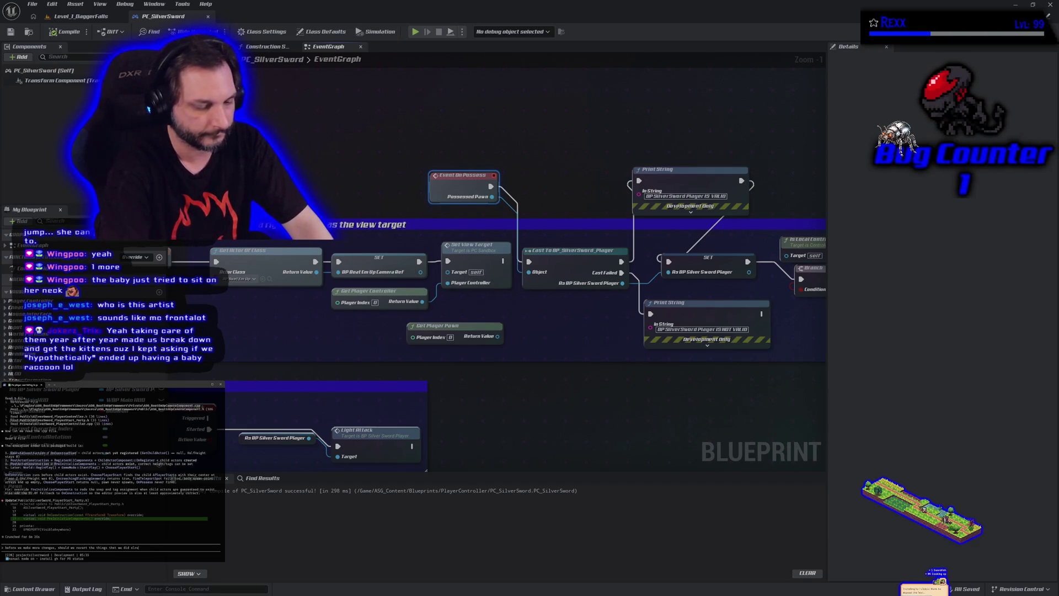
pyautogui.write('ady that didnt work')
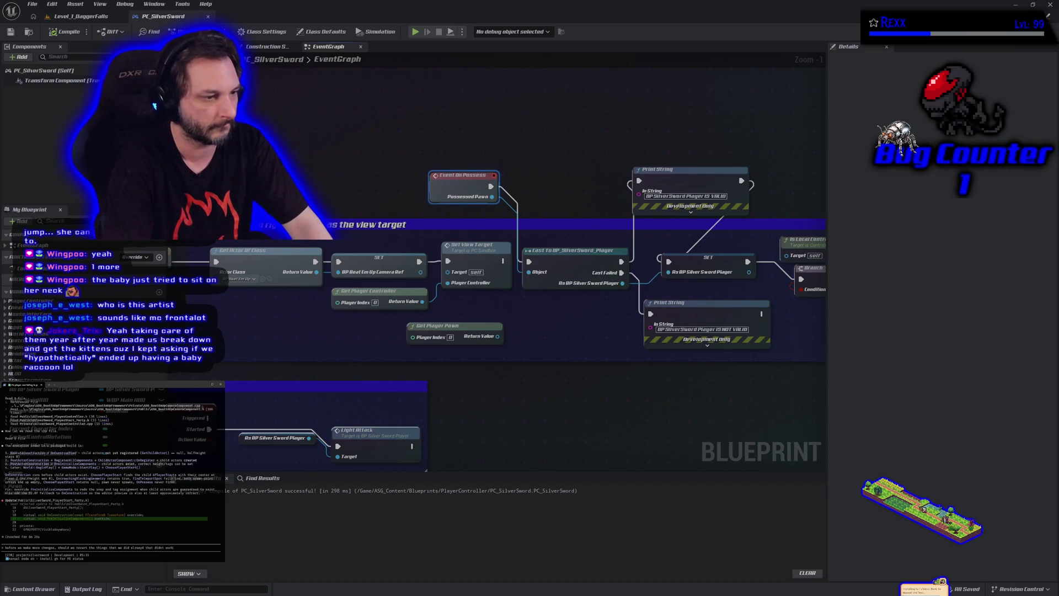
pyautogui.press('Return')
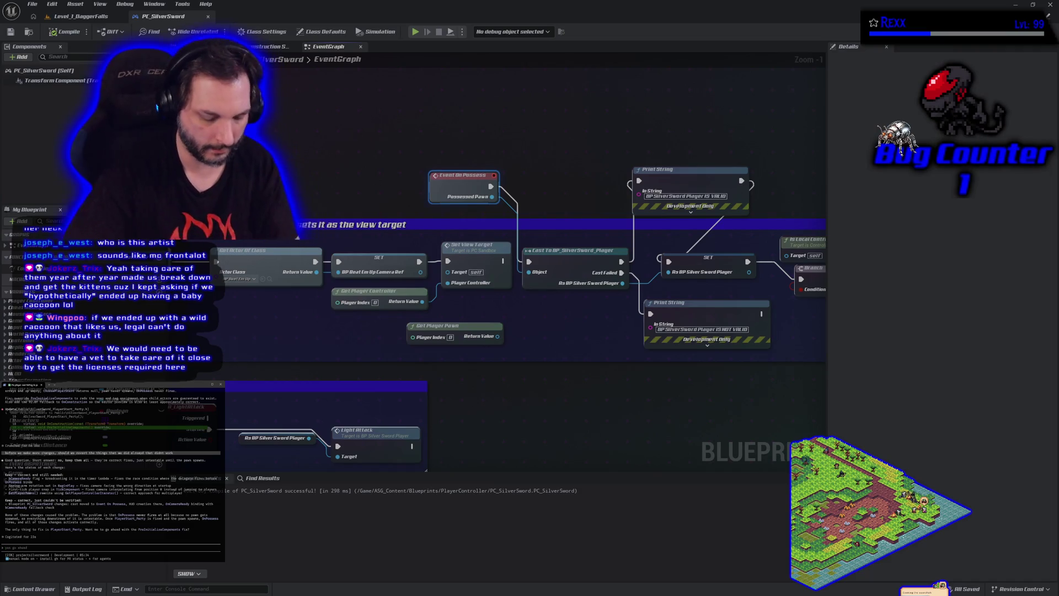
# Step: Ask the agent whether the earlier changes were needed or only PlayerStart_Party needed fixing
pyautogui.write('not')
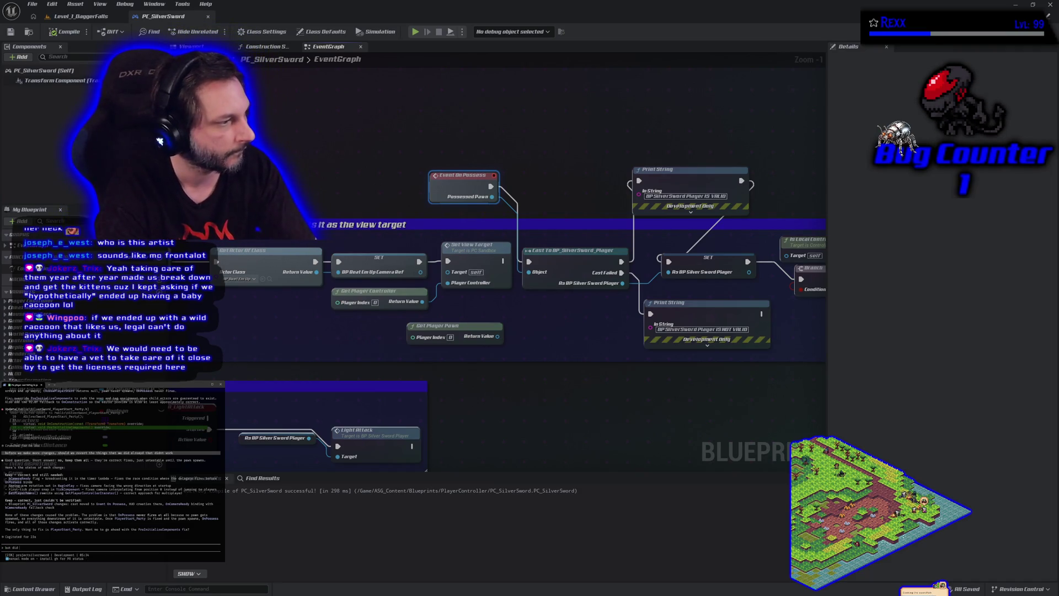
pyautogui.write(' we need those che')
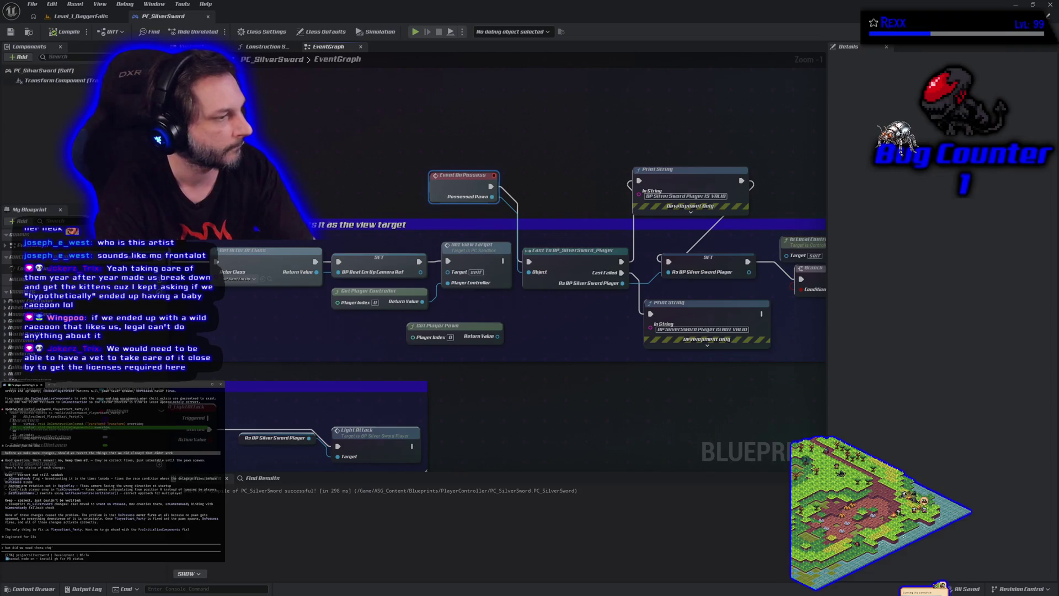
pyautogui.write('s? we')
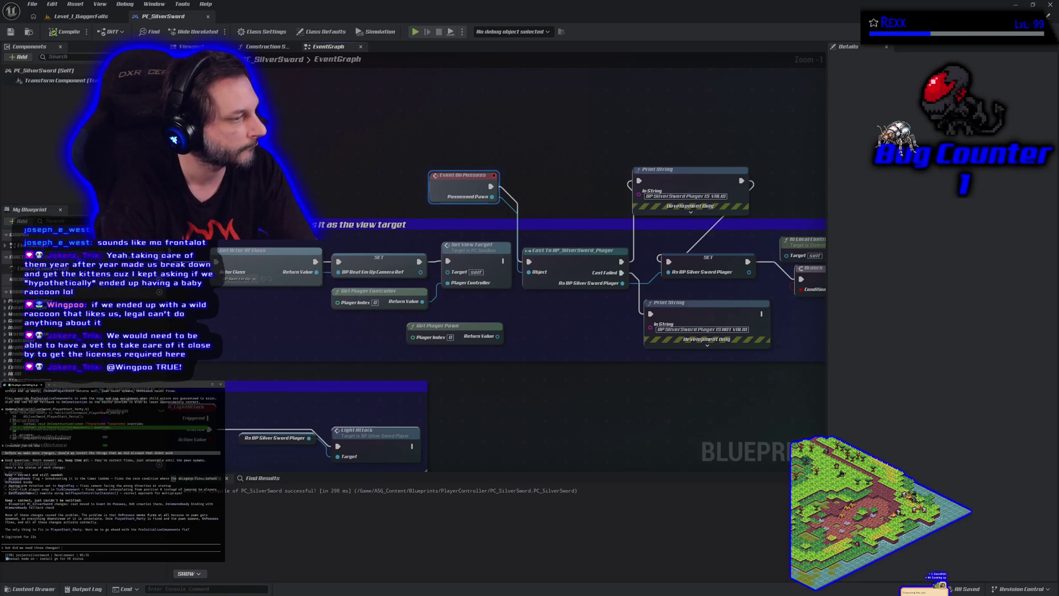
pyautogui.write('just need to fix Players')
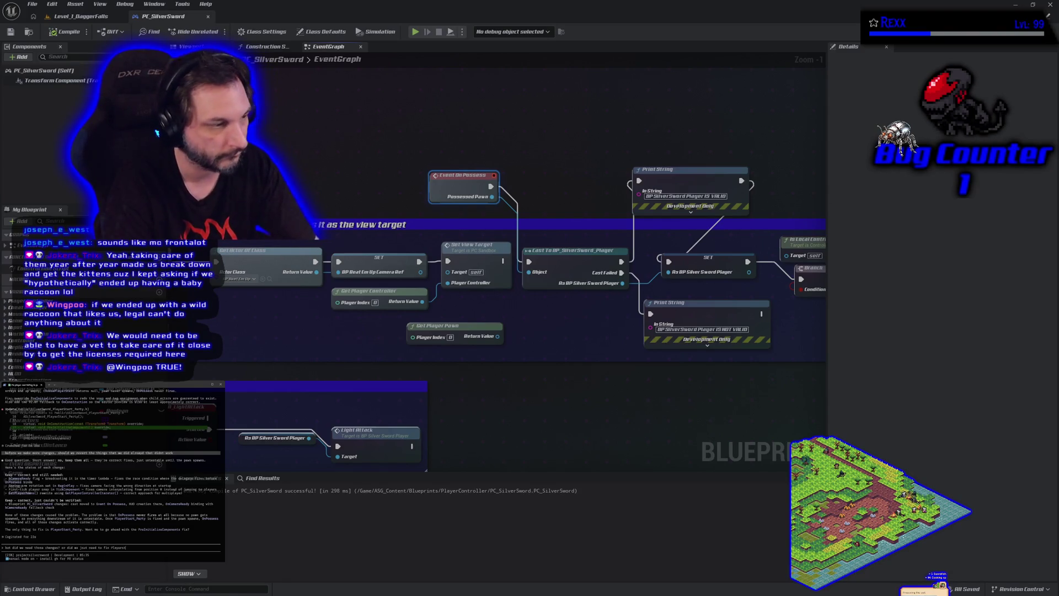
pyautogui.write('tart_Party all along')
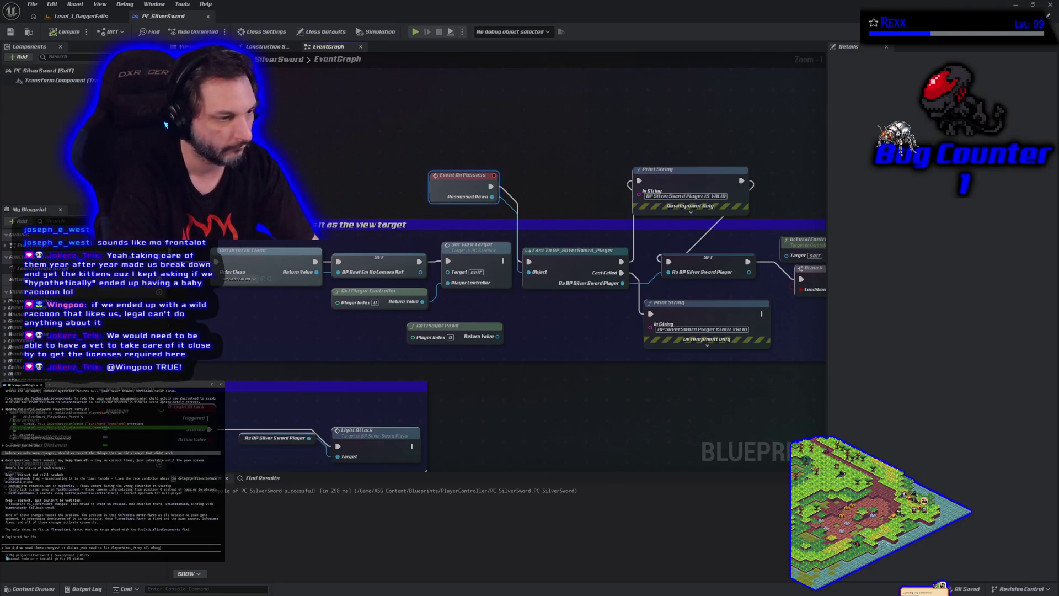
pyautogui.press('Return')
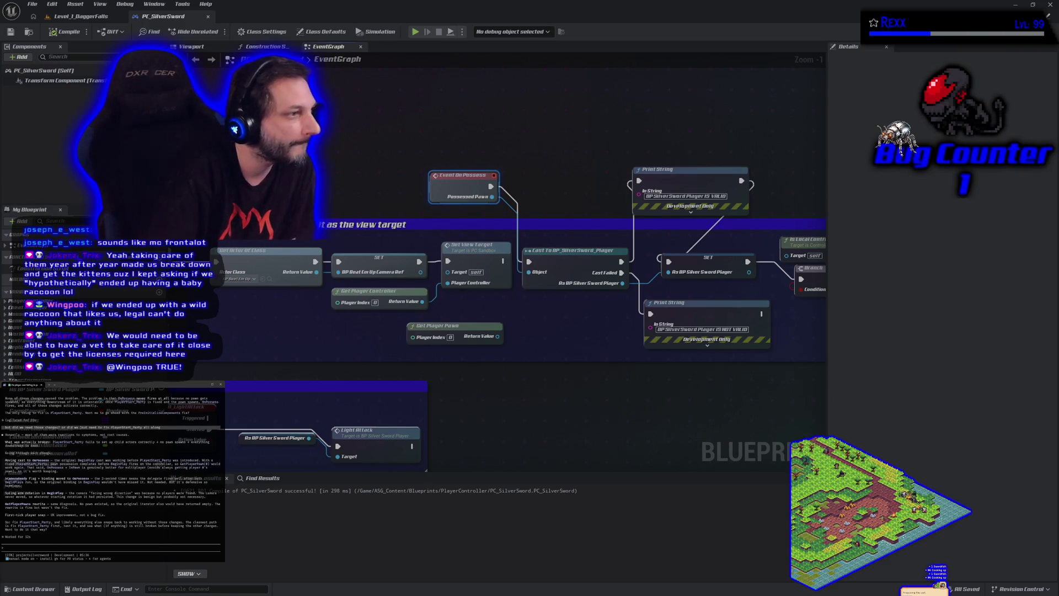
# Step: Tell the agent 'yeah go ahead and revert those other changes, then fix PlayerStart_Party' and return to Rider
pyautogui.write('yeah go ahead and revert those other changes, then fix PlayerStart_Party')
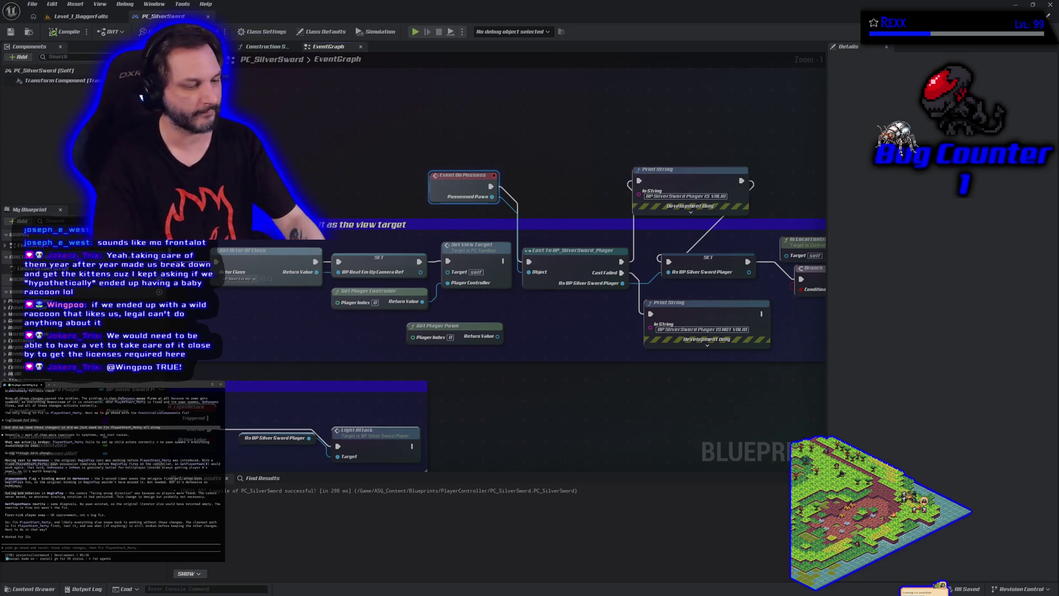
pyautogui.press('Return')
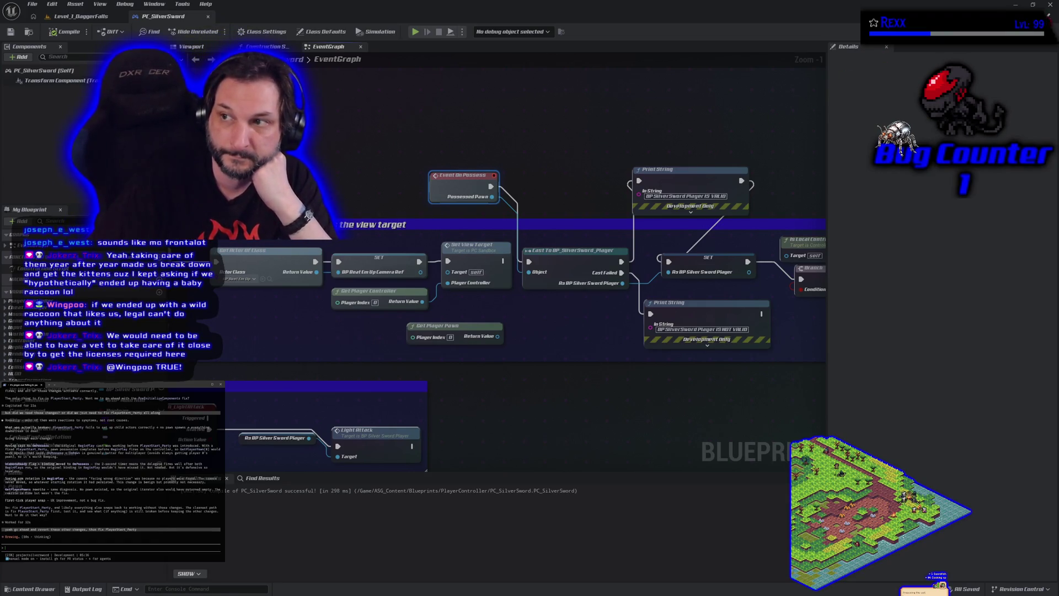
pyautogui.hotkey('alt', 'Tab')
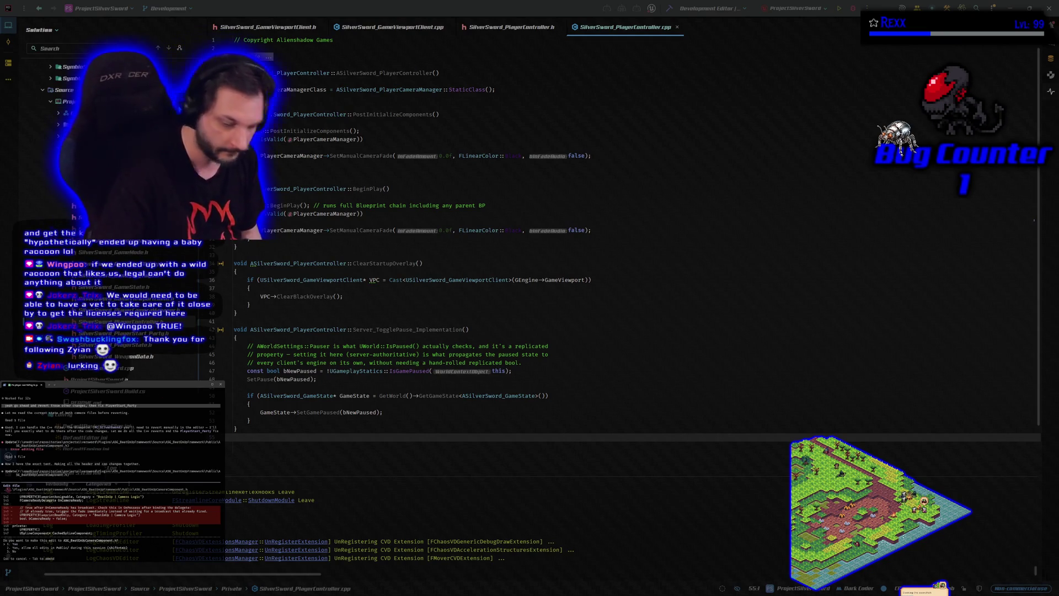
# Step: Approve the agent's three proposed edits, including a one-line replacement in SilverSword_PlayerController.cpp
pyautogui.press('Return')
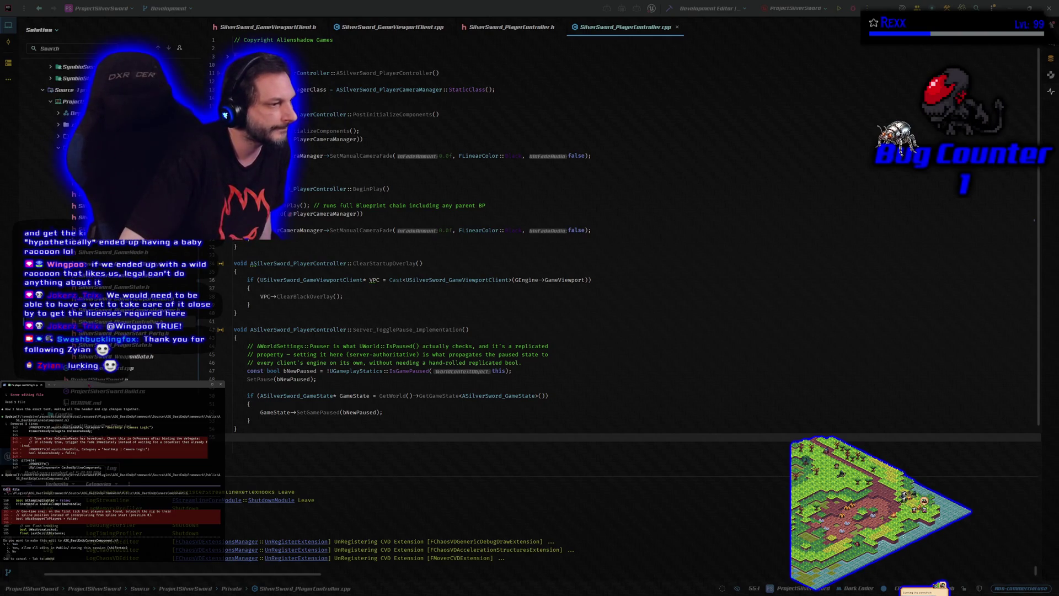
pyautogui.press('Return')
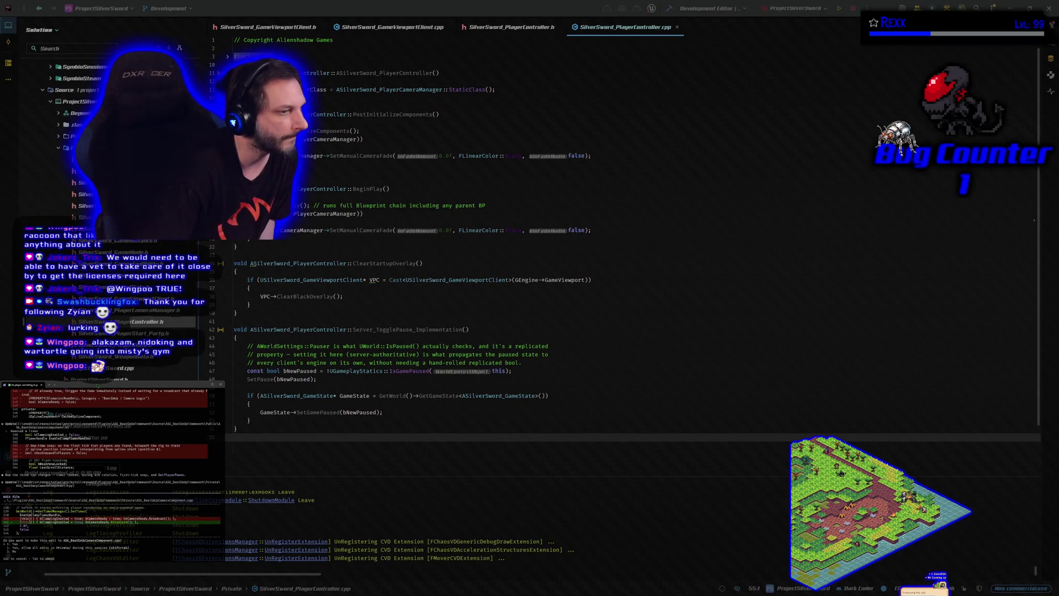
pyautogui.press('Return')
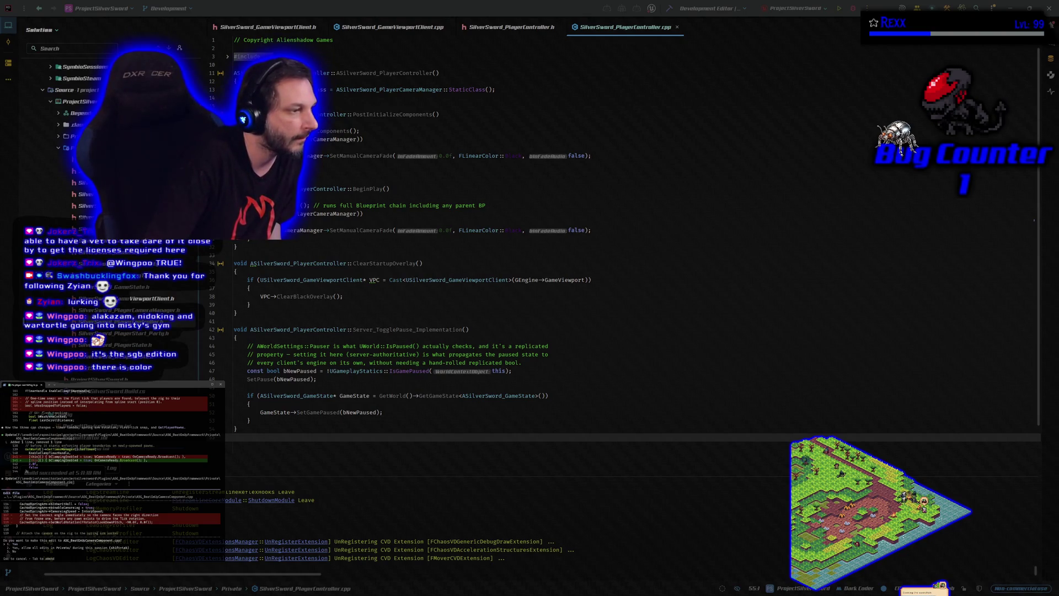
# Step: Approve the agent's next edits, including removing 18 old lines from the SilverSword source
pyautogui.press('Return')
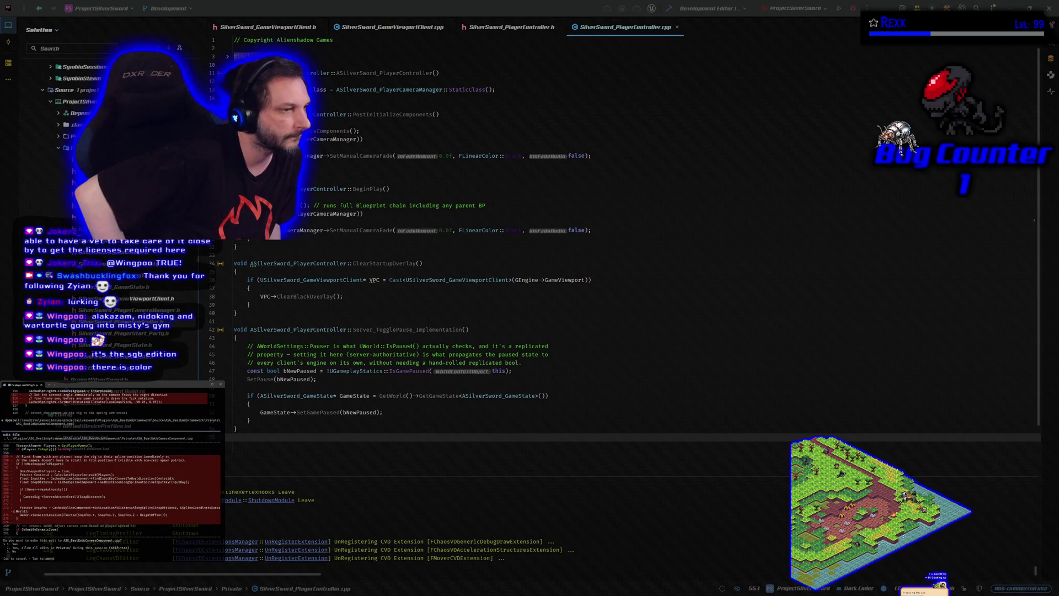
pyautogui.press('Return')
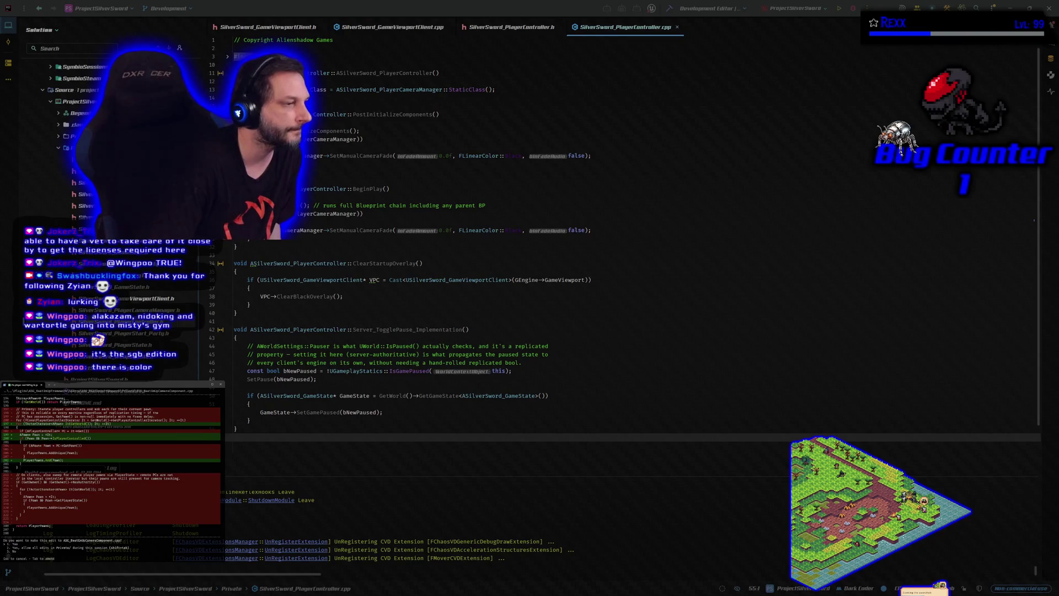
# Step: Approve replacing 33 old lines with 4 new ones, then the one-line addition
pyautogui.press('Return')
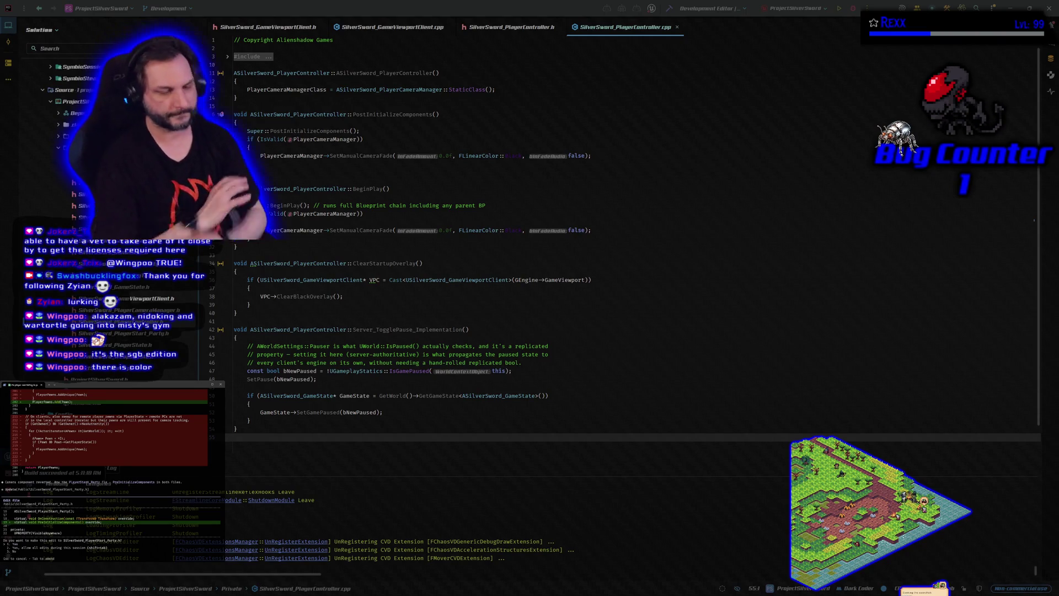
pyautogui.press('Return')
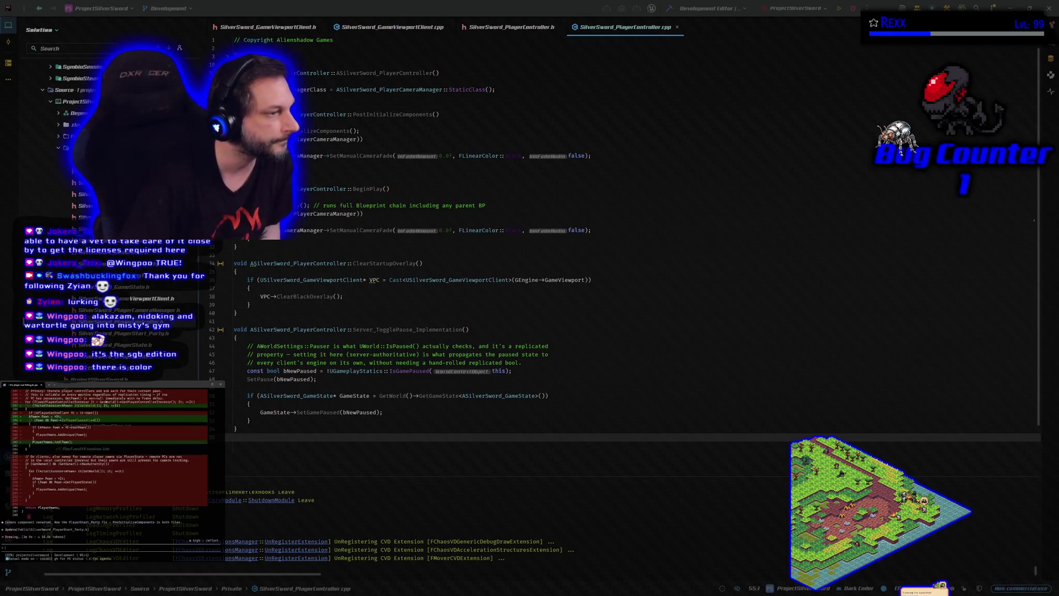
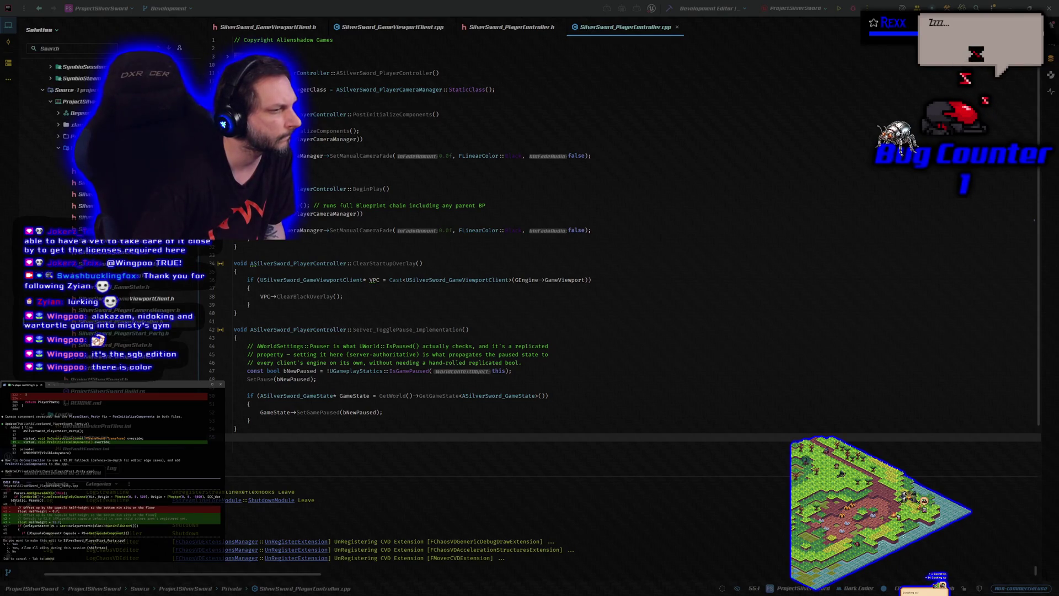
# Step: Accept the assistant's two code edits, ask it to compile and test, then build the project
pyautogui.press('Return')
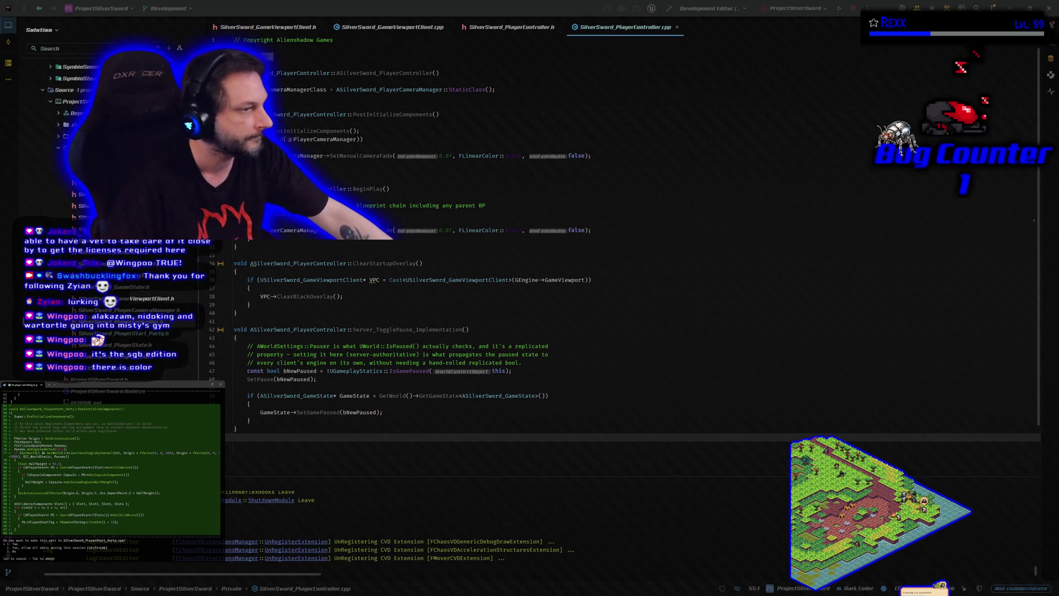
pyautogui.press('Return')
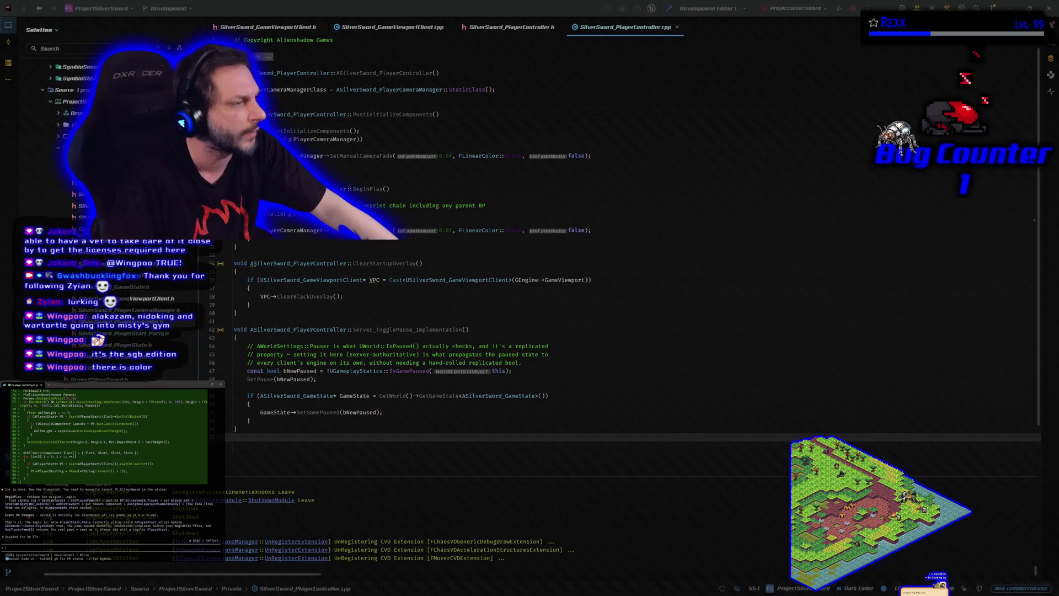
pyautogui.write('compile and test it')
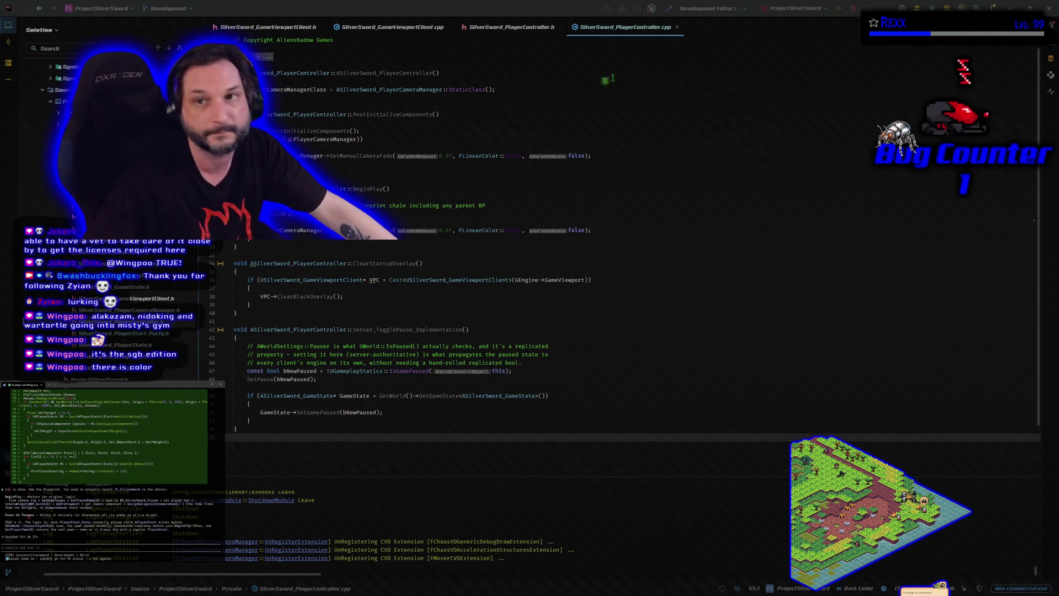
pyautogui.click(669, 8)
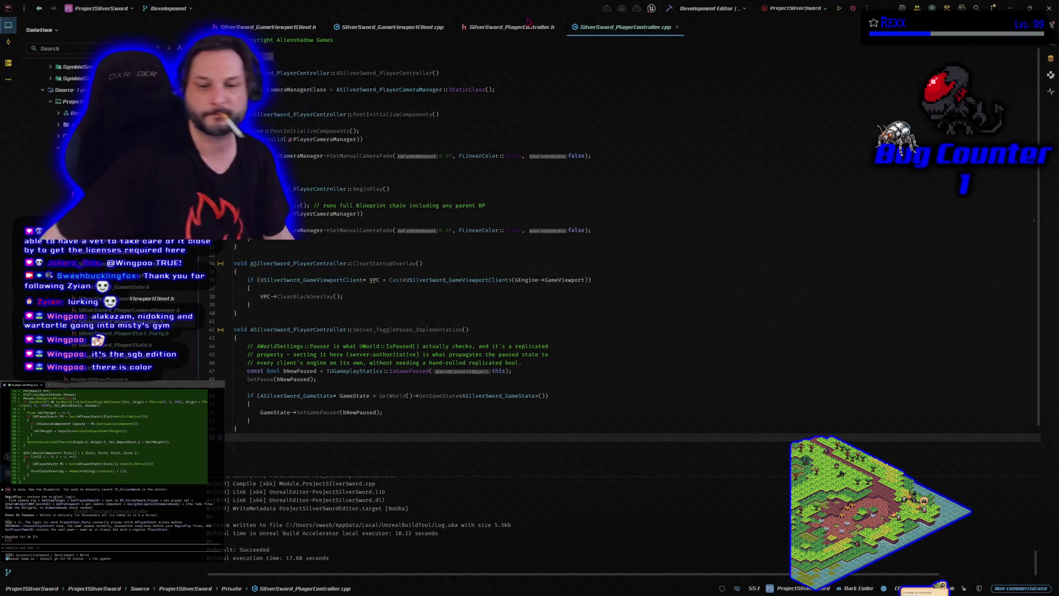
# Step: Start a debug session of the Silver Sword project so Unreal Editor loads
pyautogui.click(853, 8)
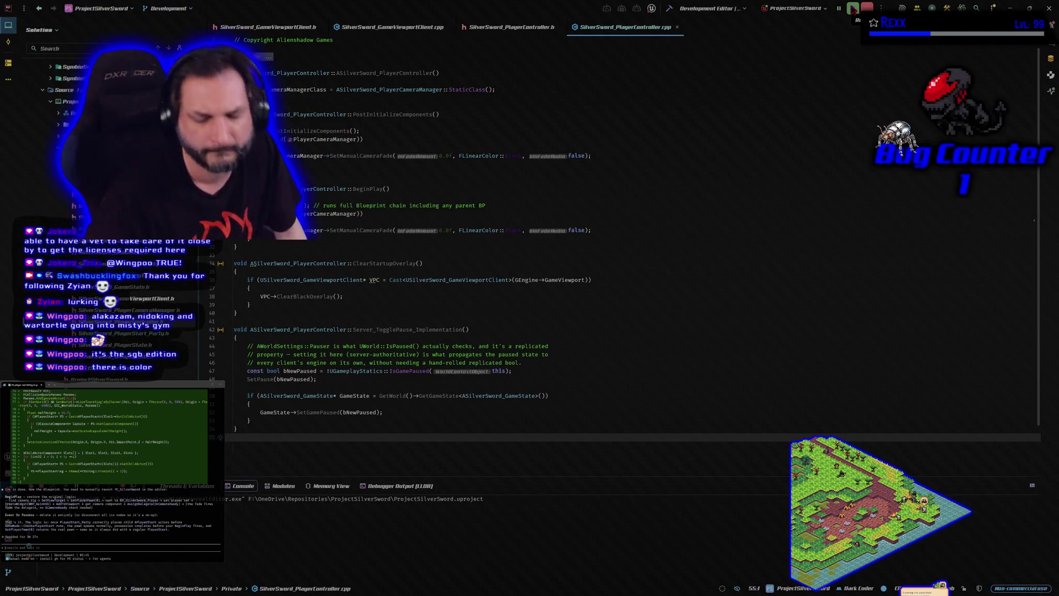
pyautogui.click(853, 9)
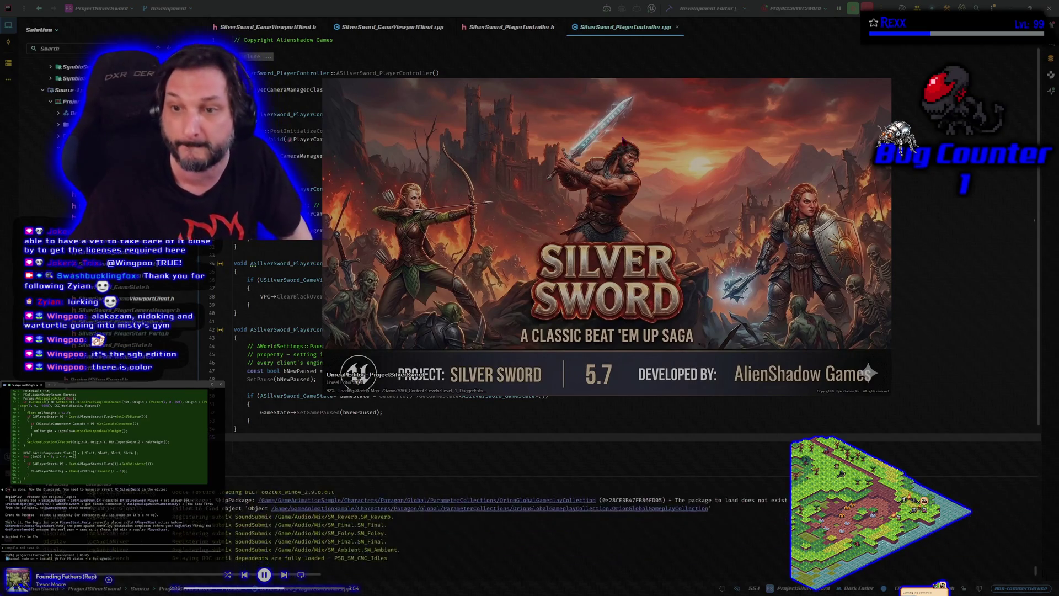
pyautogui.moveTo(629, 136)
pyautogui.mouseDown()
pyautogui.moveTo(685, 195)
pyautogui.moveTo(607, 145)
pyautogui.mouseUp()
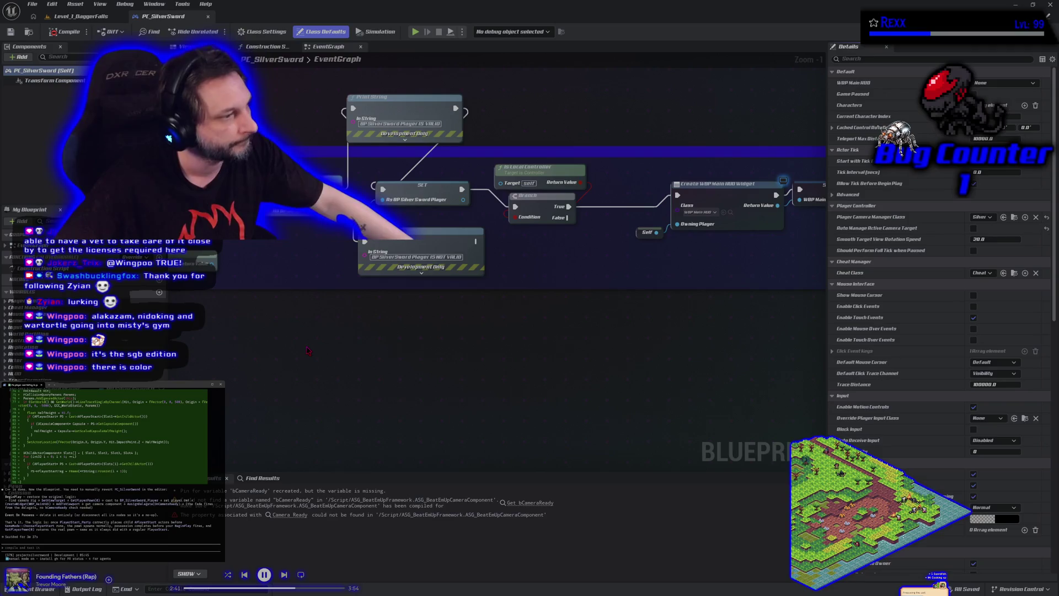
# Step: Wire Get Player Pawn into the Cast's Object input and delete the debug Print String
pyautogui.moveTo(307, 351); pyautogui.dragTo(493, 353)
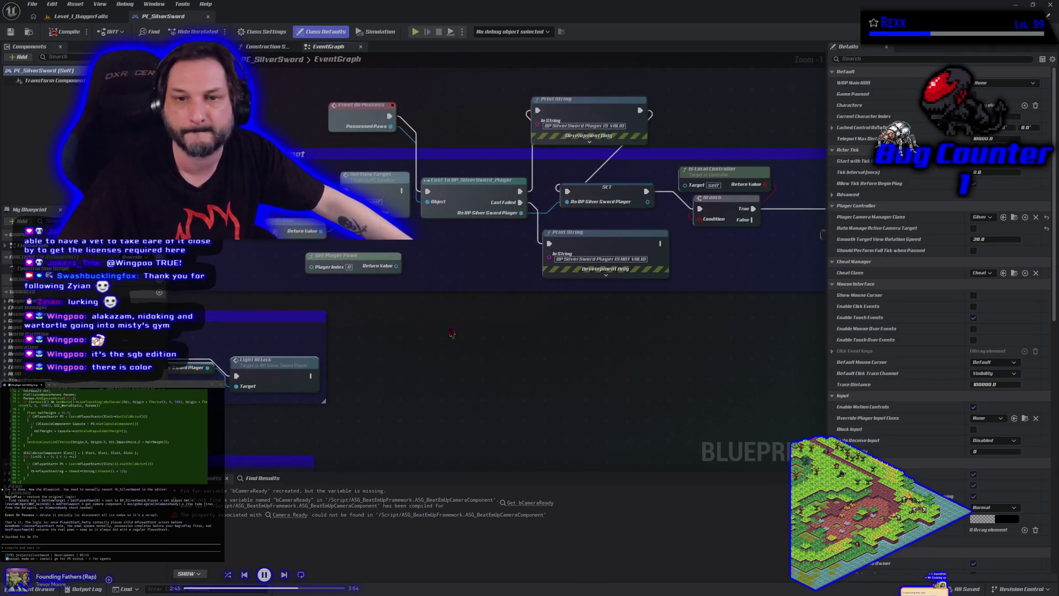
pyautogui.moveTo(396, 266)
pyautogui.mouseDown()
pyautogui.moveTo(422, 274)
pyautogui.moveTo(434, 207)
pyautogui.mouseUp()
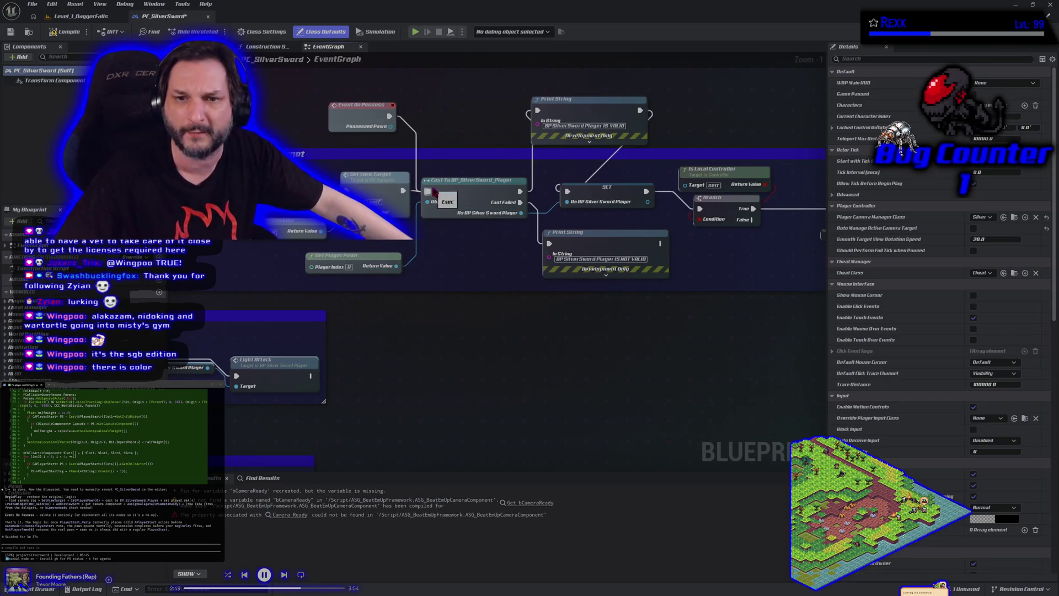
pyautogui.keyDown('alt'); pyautogui.click(389, 115); pyautogui.keyUp('alt')
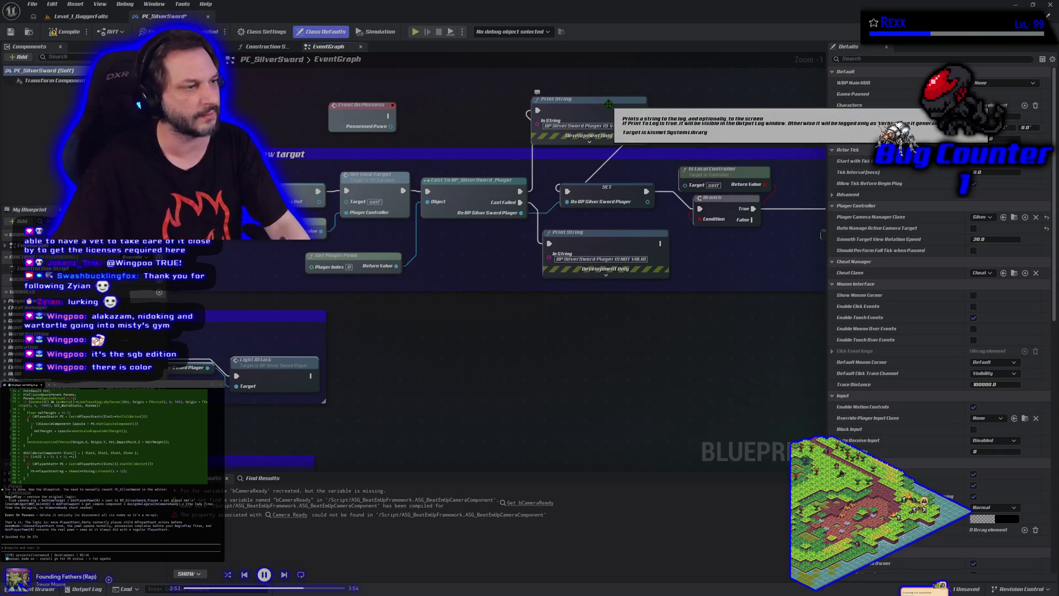
pyautogui.click(609, 104)
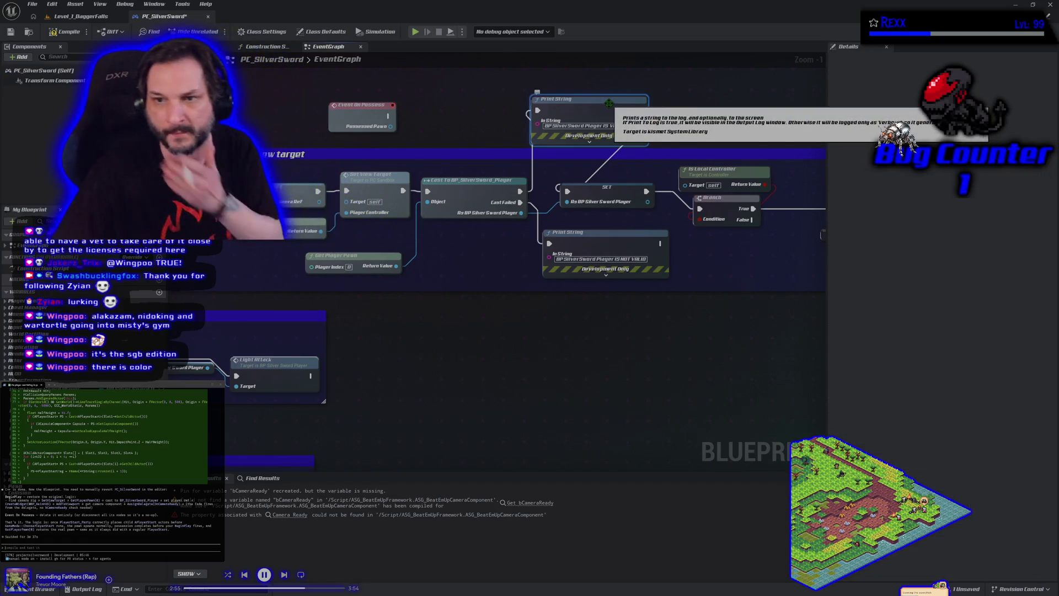
pyautogui.press('Delete')
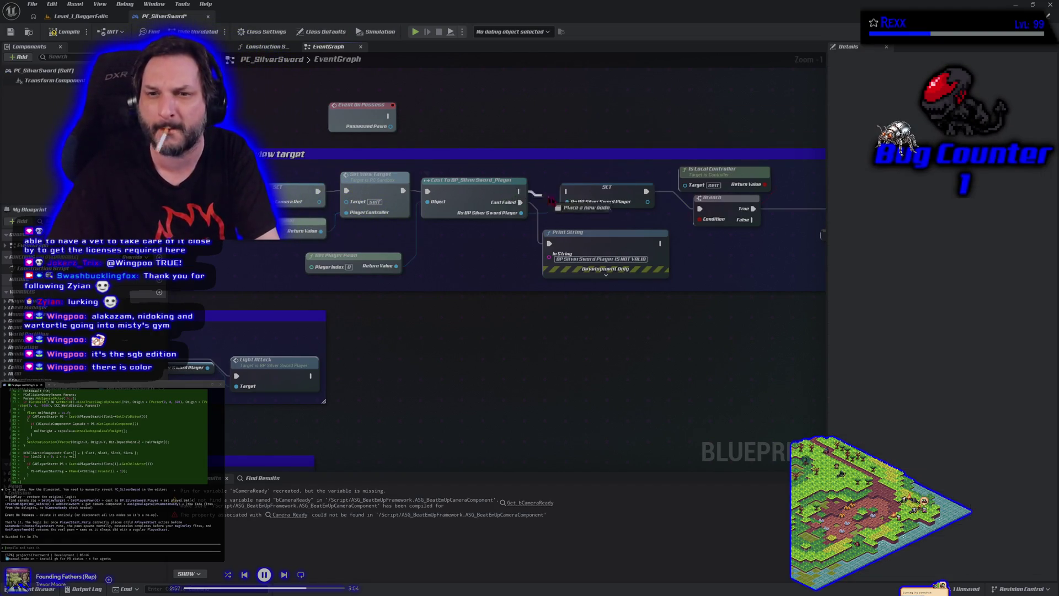
# Step: Delete the erroring Camera Ready node and its Branch from the graph
pyautogui.moveTo(698, 323); pyautogui.dragTo(345, 326)
pyautogui.moveTo(507, 334); pyautogui.dragTo(258, 323)
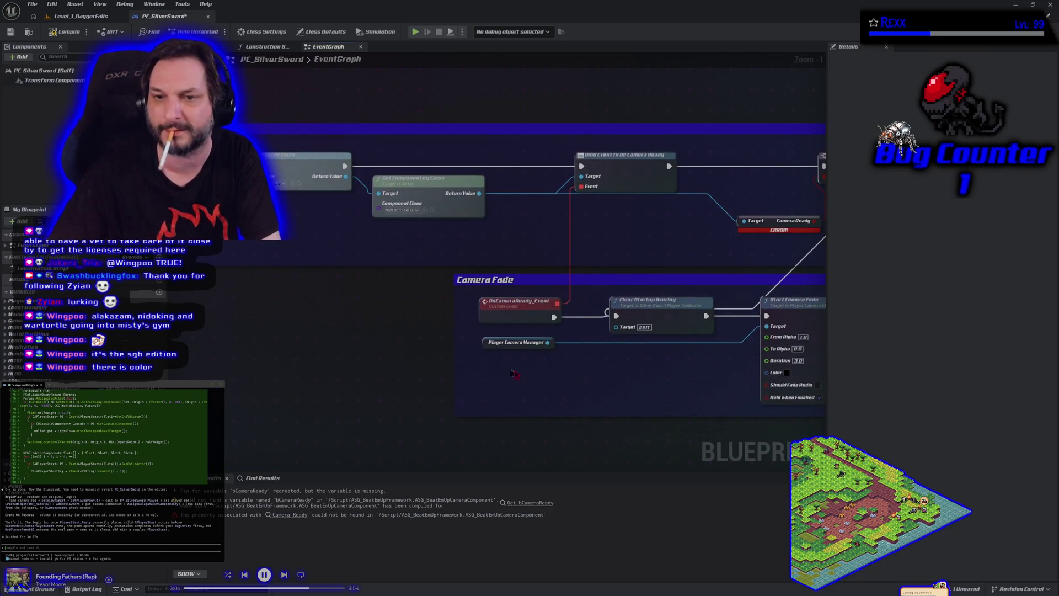
pyautogui.moveTo(570, 386); pyautogui.dragTo(330, 371)
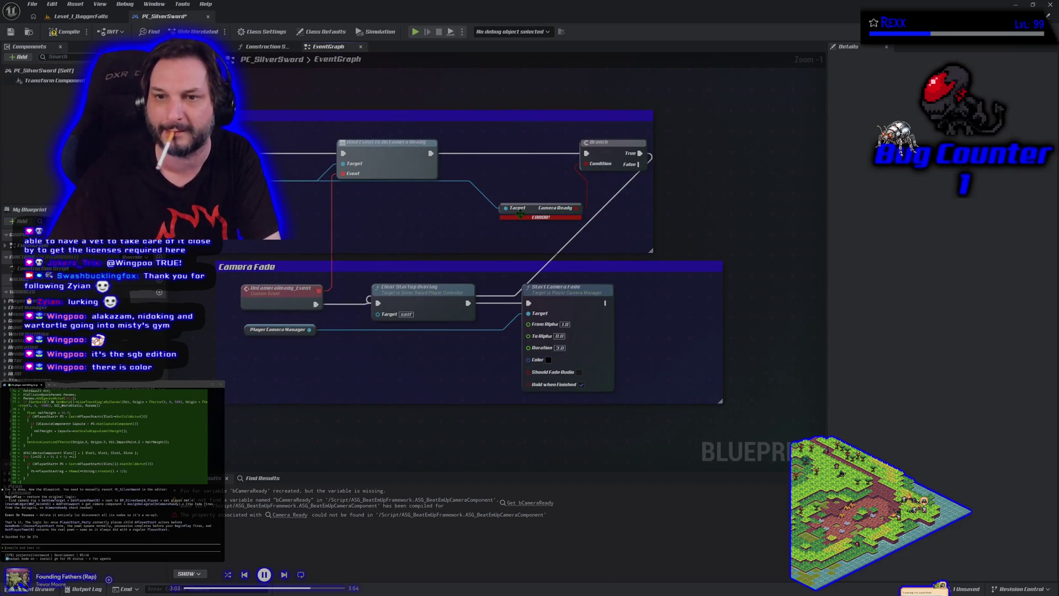
pyautogui.click(533, 213)
pyautogui.press('Delete')
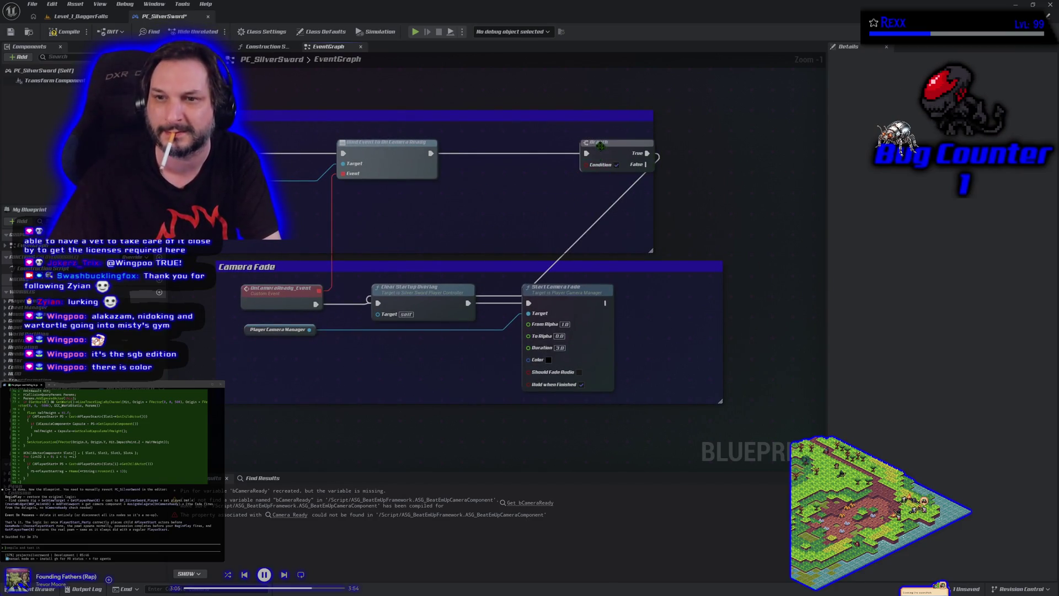
pyautogui.click(601, 146)
pyautogui.press('Delete')
# Step: Compile the PC_SilverSword blueprint until it succeeds
pyautogui.moveTo(402, 231); pyautogui.dragTo(553, 235)
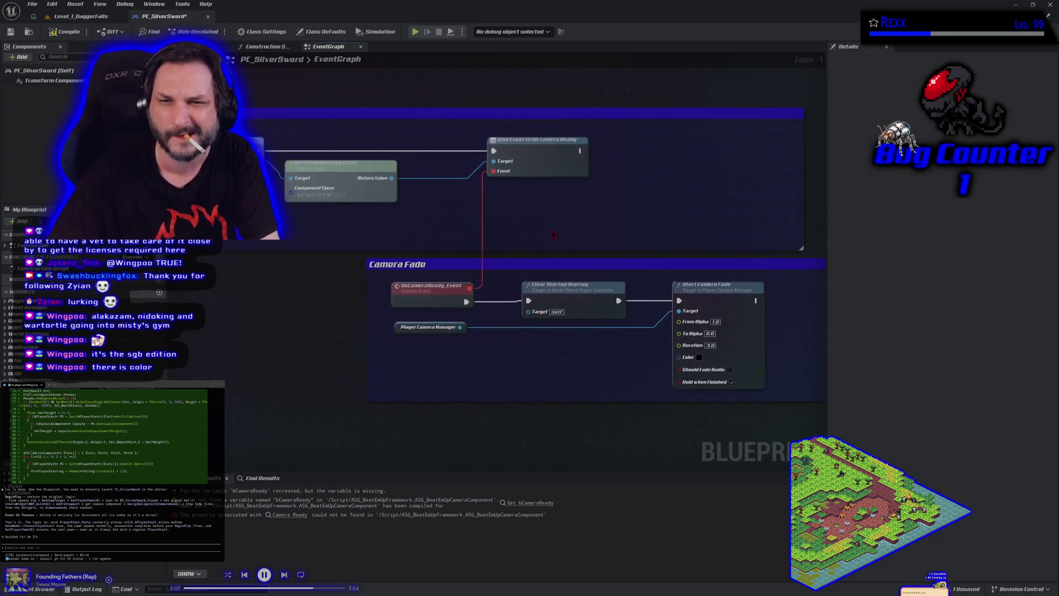
pyautogui.scroll(-3, 554, 234)
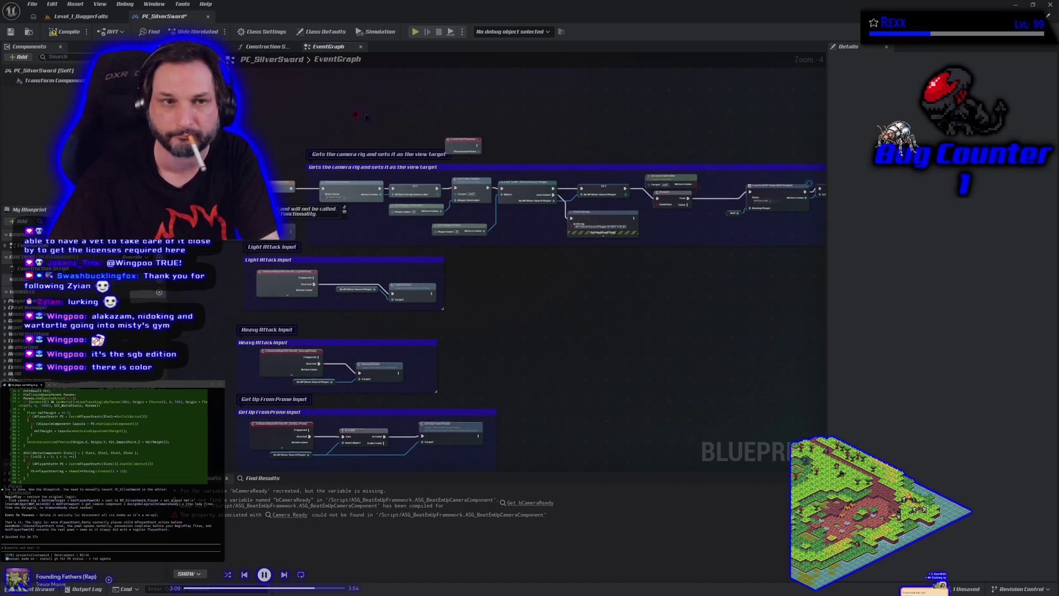
pyautogui.click(66, 31)
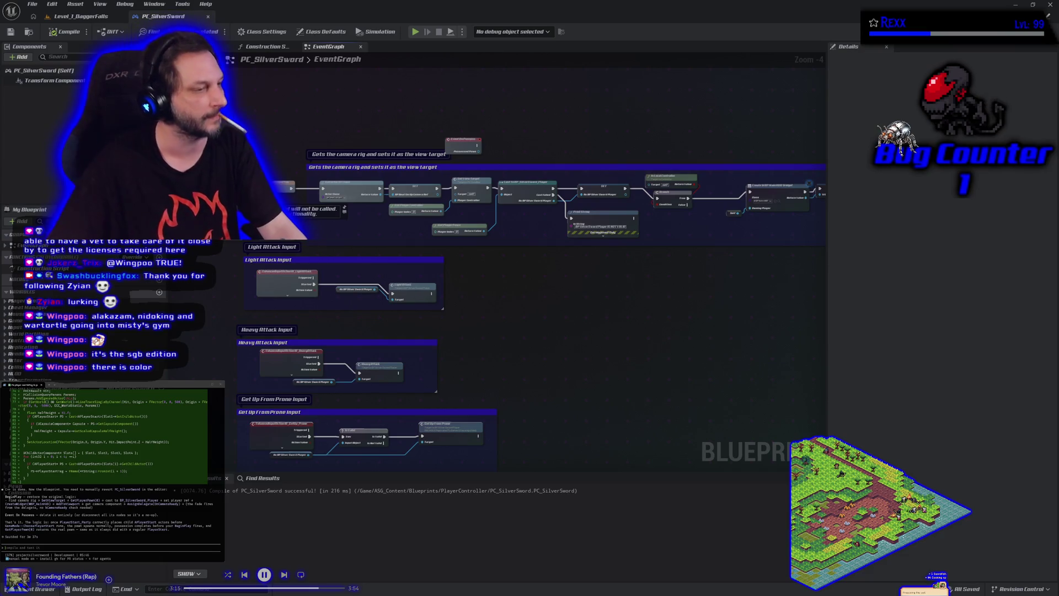
pyautogui.click(69, 32)
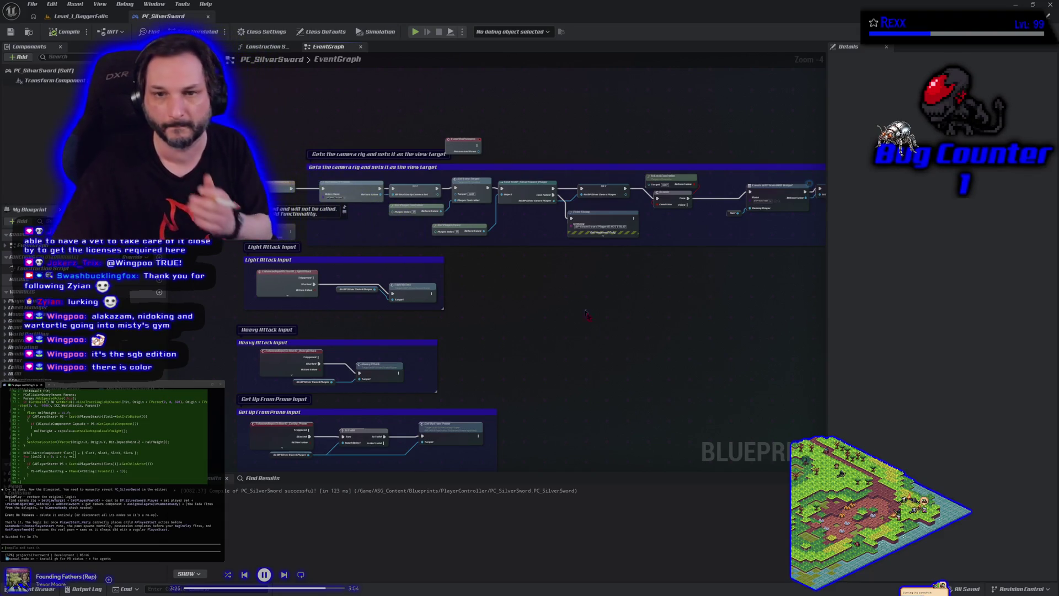
# Step: Look over the EventGraph's view-target and input sections, then switch to GitHub Desktop's changes
pyautogui.moveTo(623, 326)
pyautogui.mouseDown()
pyautogui.moveTo(480, 293)
pyautogui.moveTo(216, 311)
pyautogui.moveTo(65, 296)
pyautogui.mouseUp()
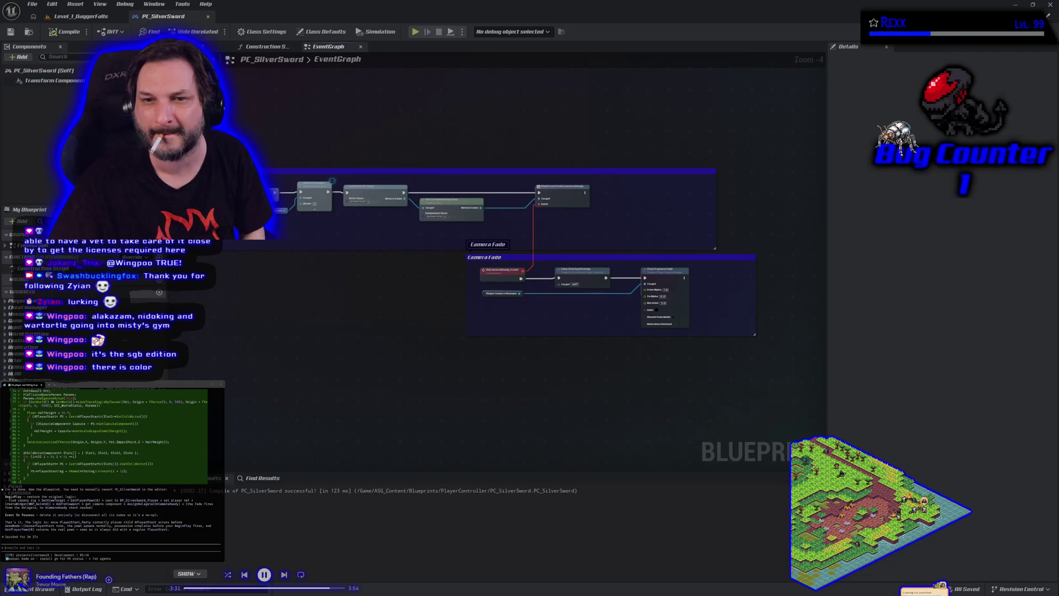
pyautogui.moveTo(518, 331)
pyautogui.mouseDown()
pyautogui.moveTo(511, 303)
pyautogui.moveTo(604, 281)
pyautogui.mouseUp()
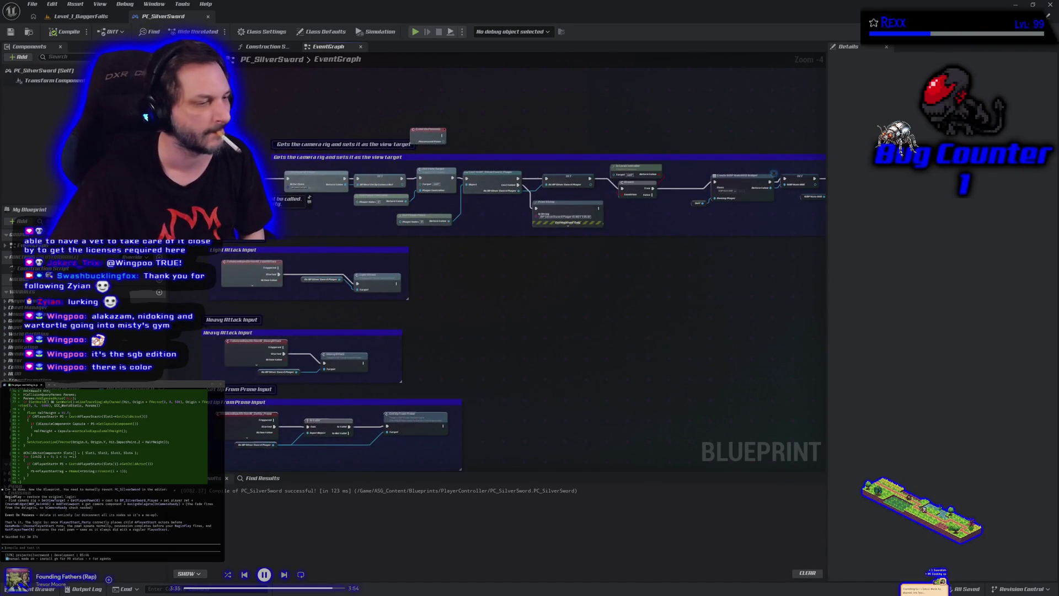
pyautogui.hotkey('alt', 'Tab')
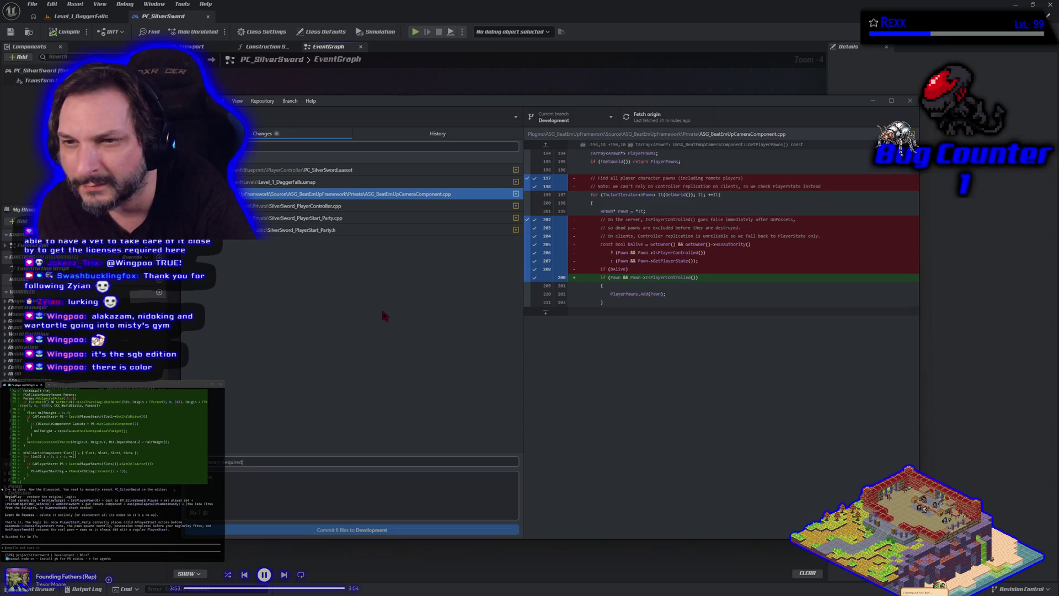
pyautogui.click(279, 208)
pyautogui.click(284, 222)
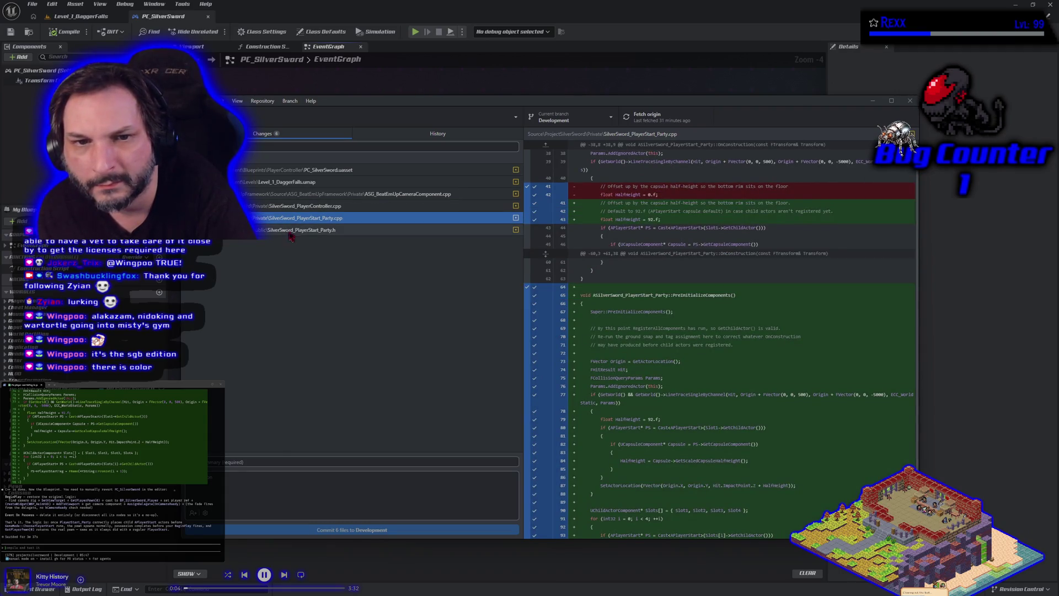
pyautogui.click(297, 231)
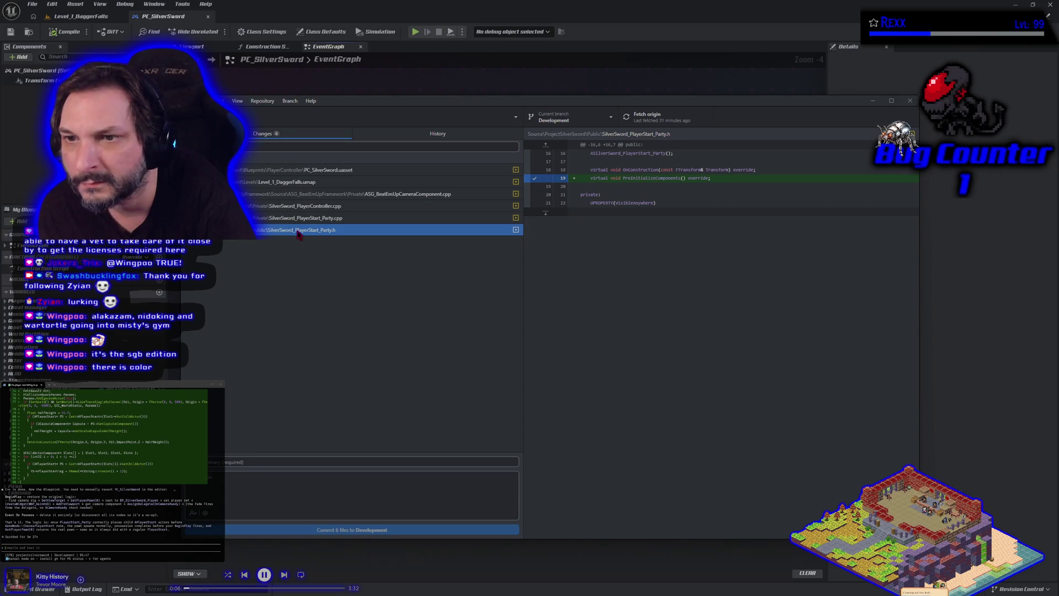
pyautogui.click(308, 195)
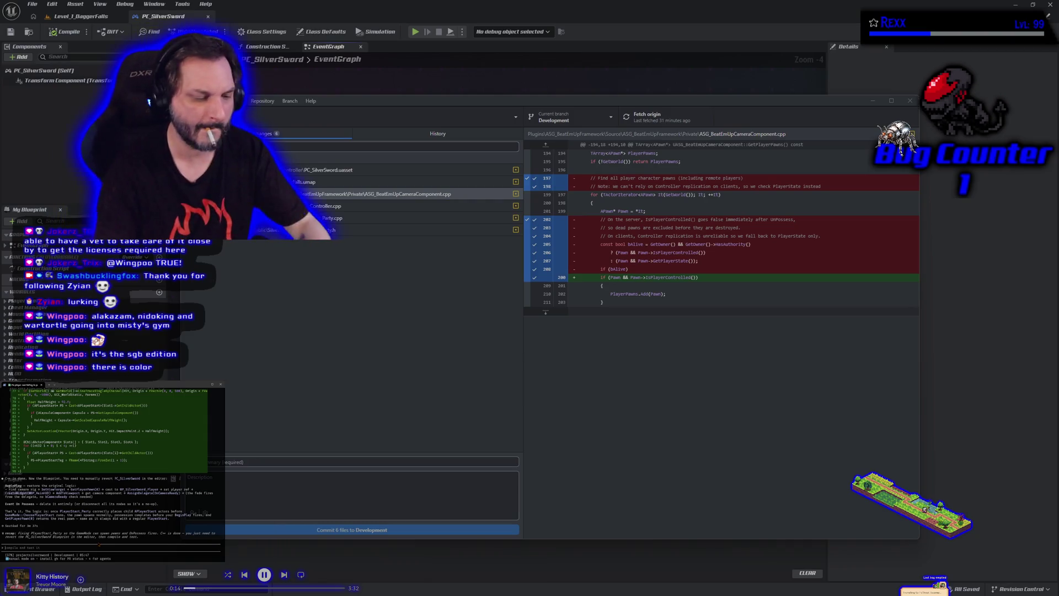
pyautogui.write('what are these')
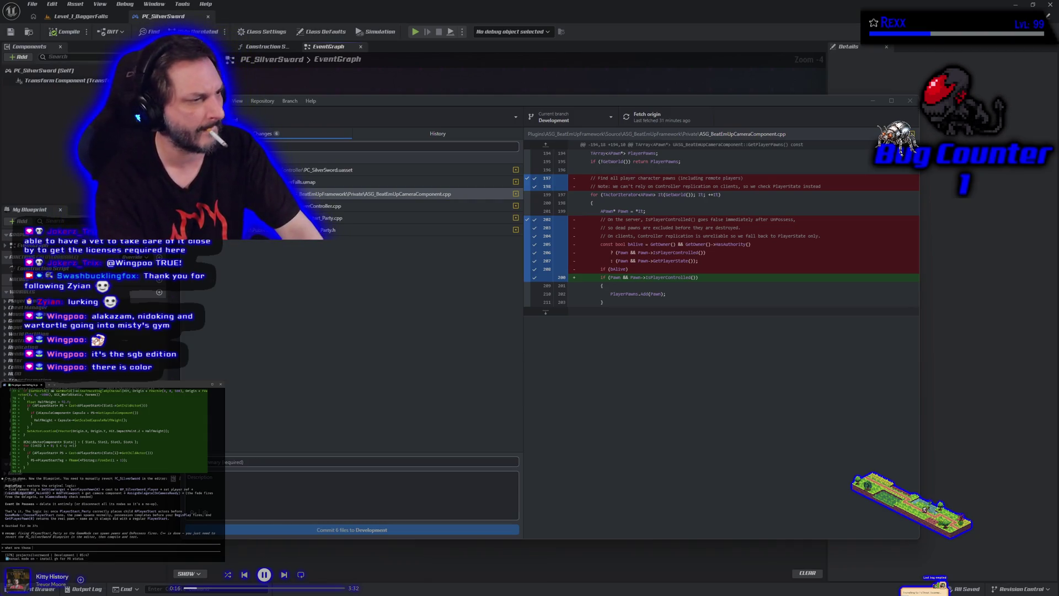
pyautogui.write(' changes d')
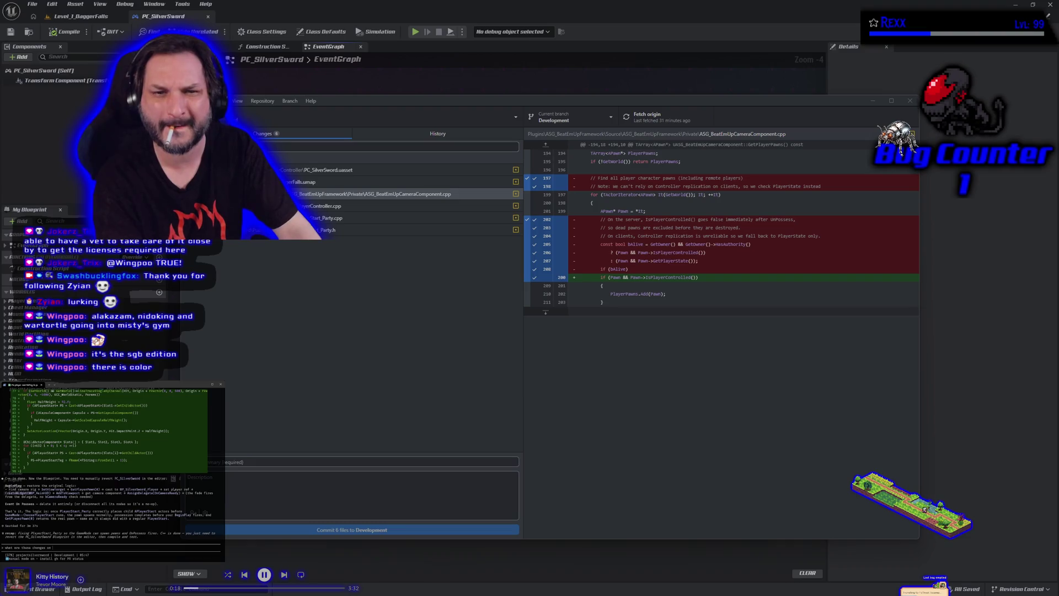
pyautogui.write(' the camera compone')
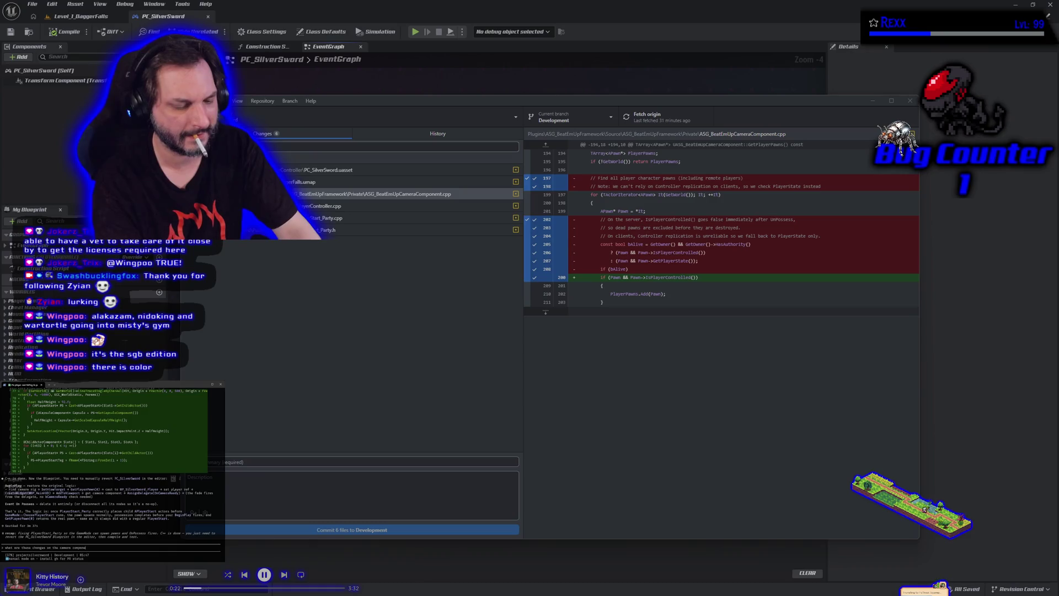
pyautogui.write('nt')
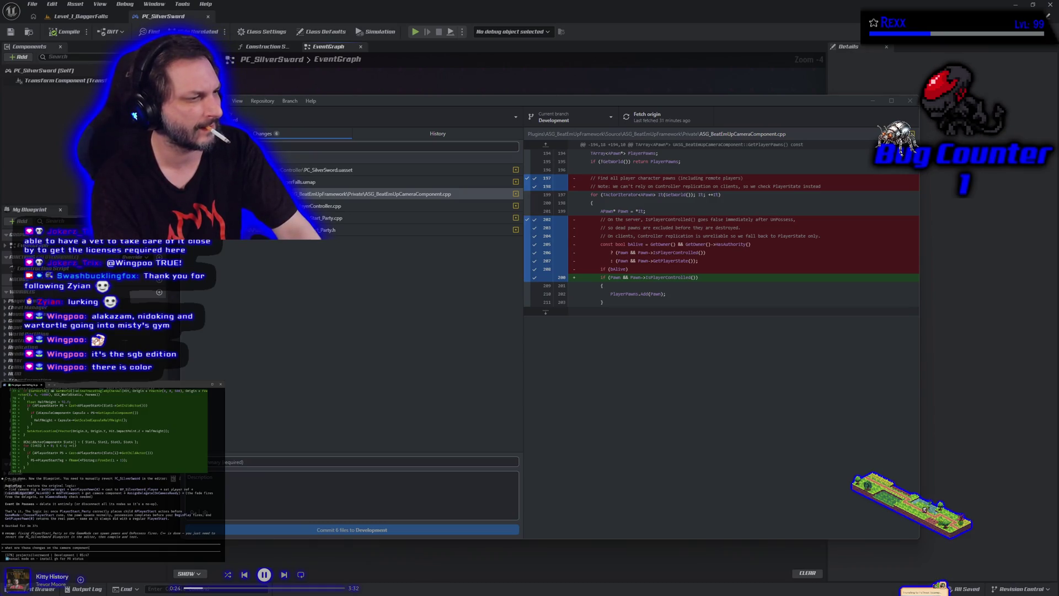
pyautogui.press('Return')
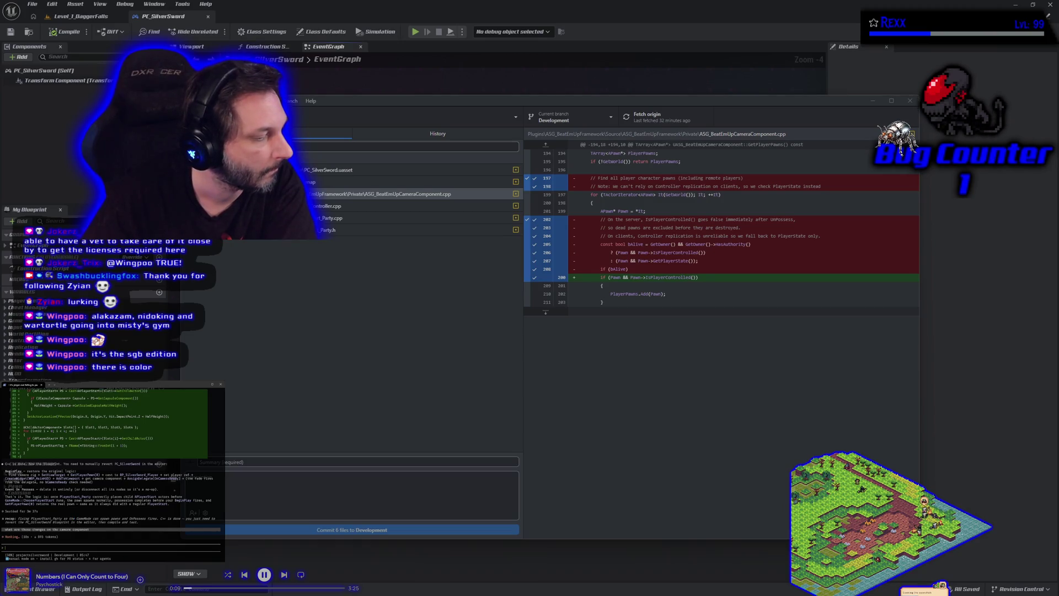
pyautogui.press('XF86AudioPlay')
pyautogui.press('XF86AudioNext')
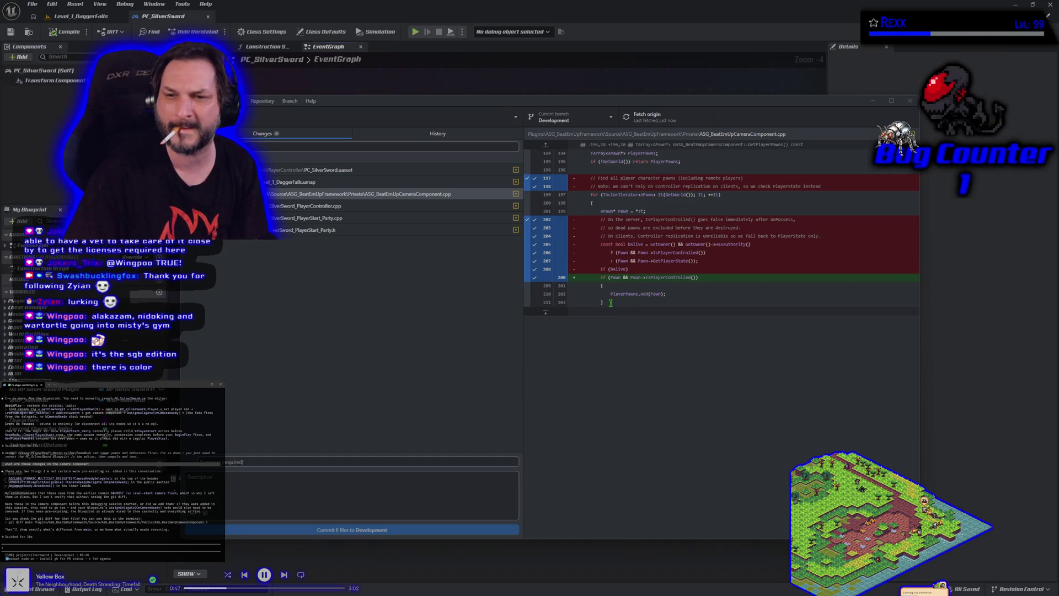
pyautogui.moveTo(611, 303); pyautogui.dragTo(586, 174)
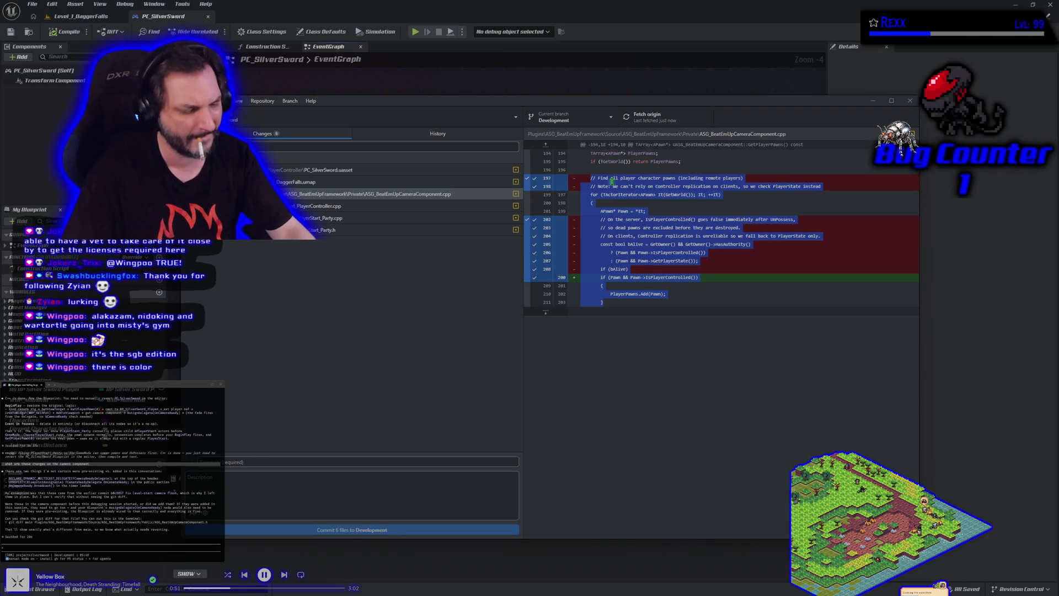
# Step: Copy the selected diff lines 197–211 into the terminal assistant and send them
pyautogui.hotkey('ctrl', 'c')
pyautogui.hotkey('alt', 'Tab')
pyautogui.hotkey('ctrl', 'v')
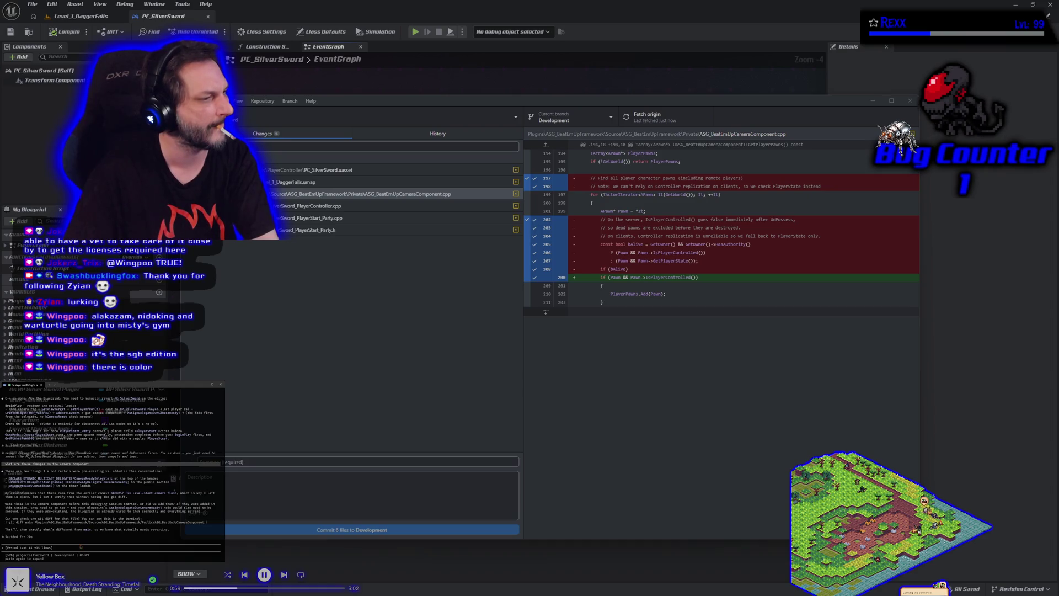
pyautogui.press('Return')
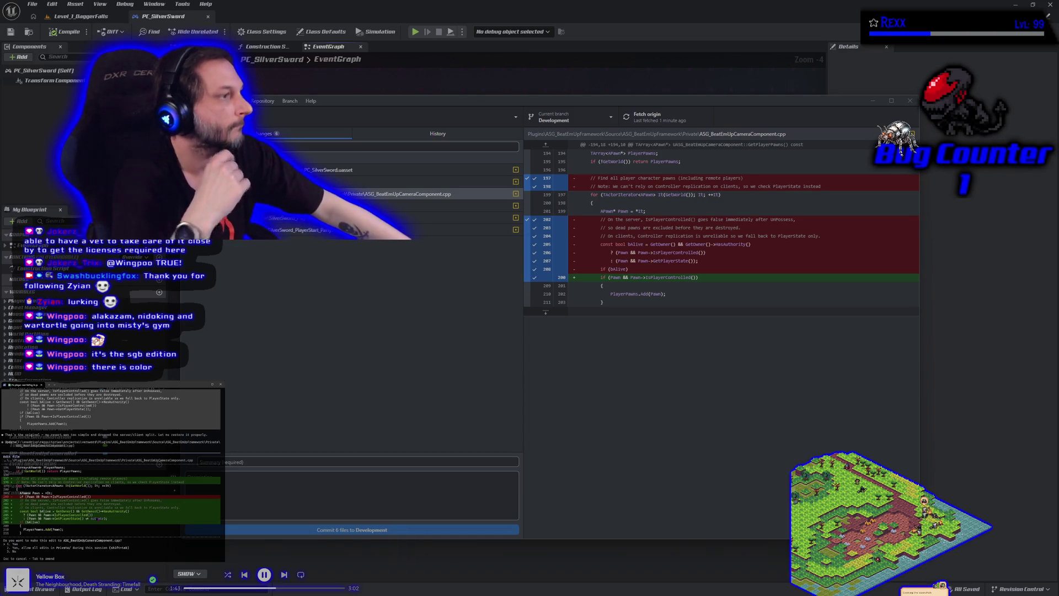
# Step: Approve the assistant's edit and recheck the player controller and camera component diffs
pyautogui.scroll(5, 104, 473)
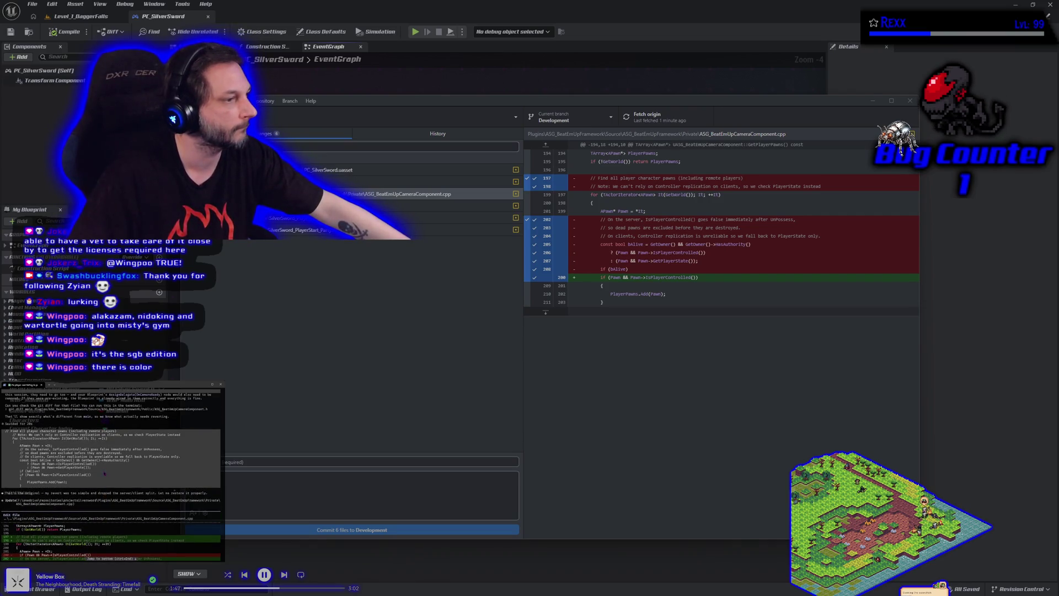
pyautogui.scroll(-5, 104, 472)
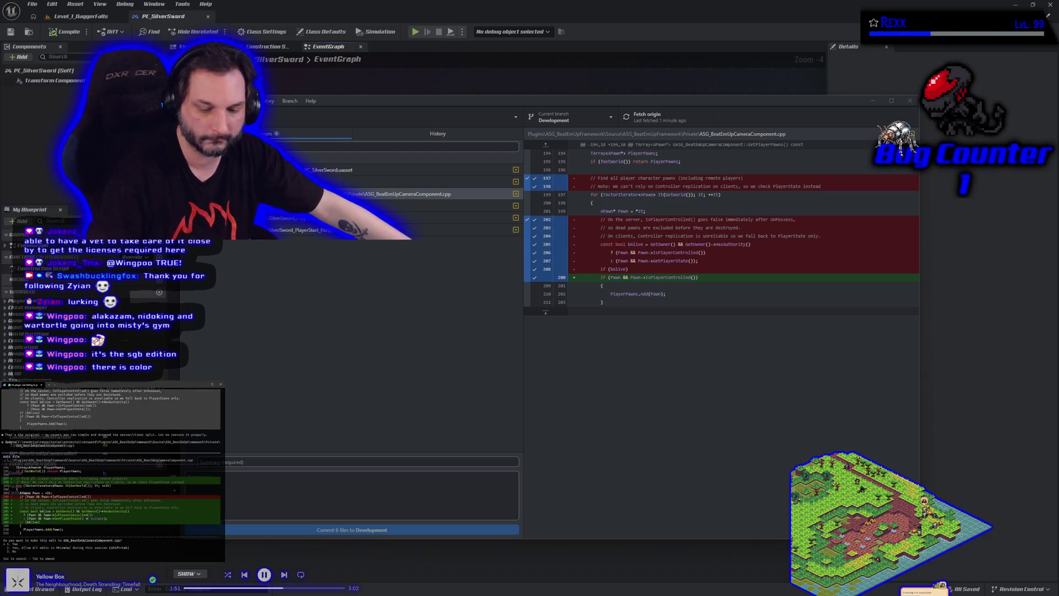
pyautogui.press('Return')
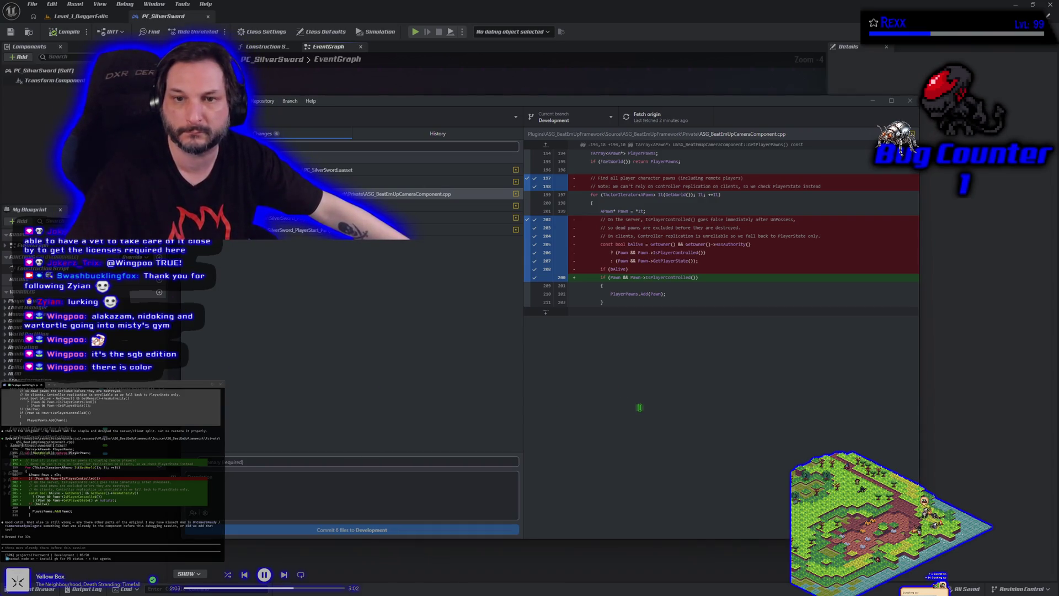
pyautogui.click(420, 205)
pyautogui.click(452, 194)
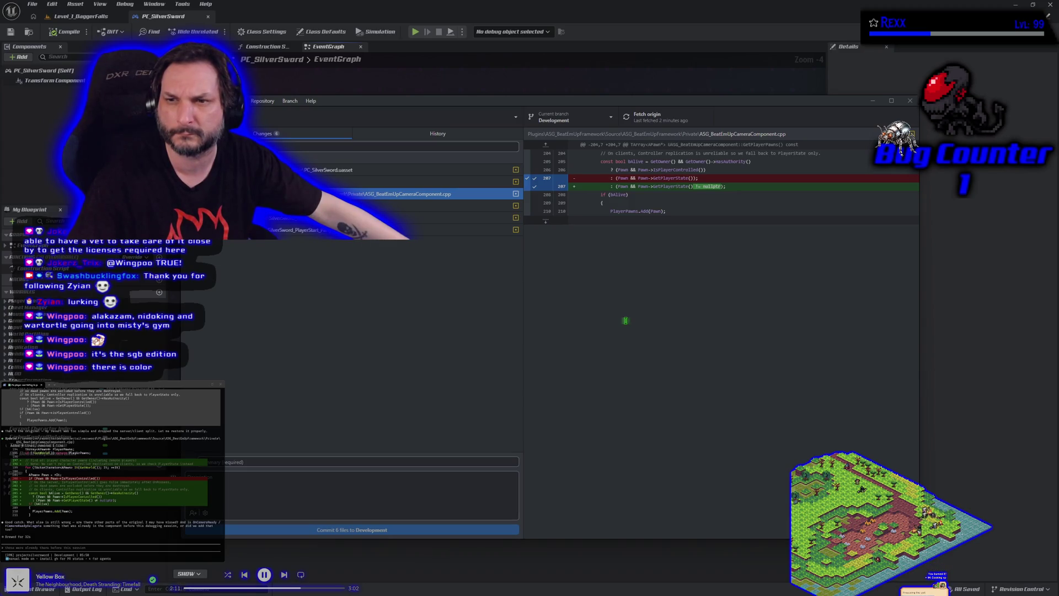
# Step: Send line 207's PlayerState check to the assistant and accept its proposed edit
pyautogui.moveTo(726, 187); pyautogui.dragTo(611, 178)
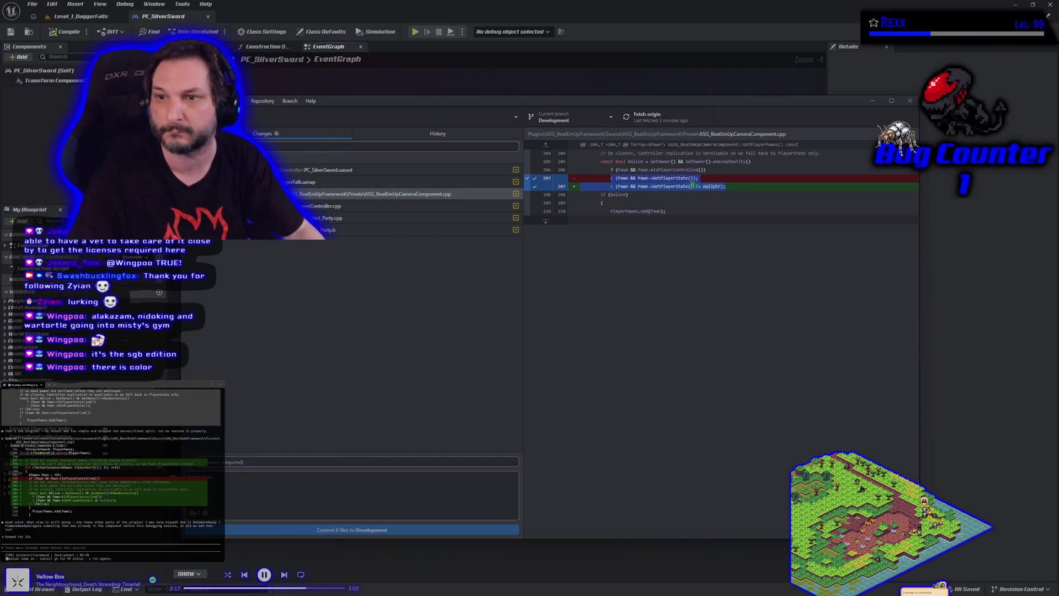
pyautogui.hotkey('ctrl', 'c')
pyautogui.click(131, 544)
pyautogui.hotkey('ctrl', 'v')
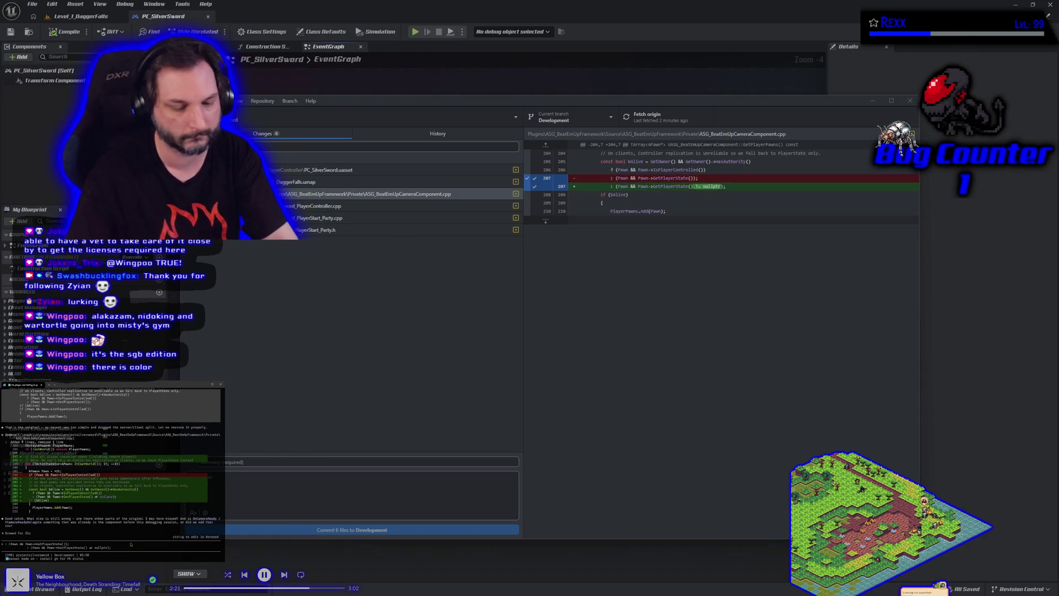
pyautogui.press('Return')
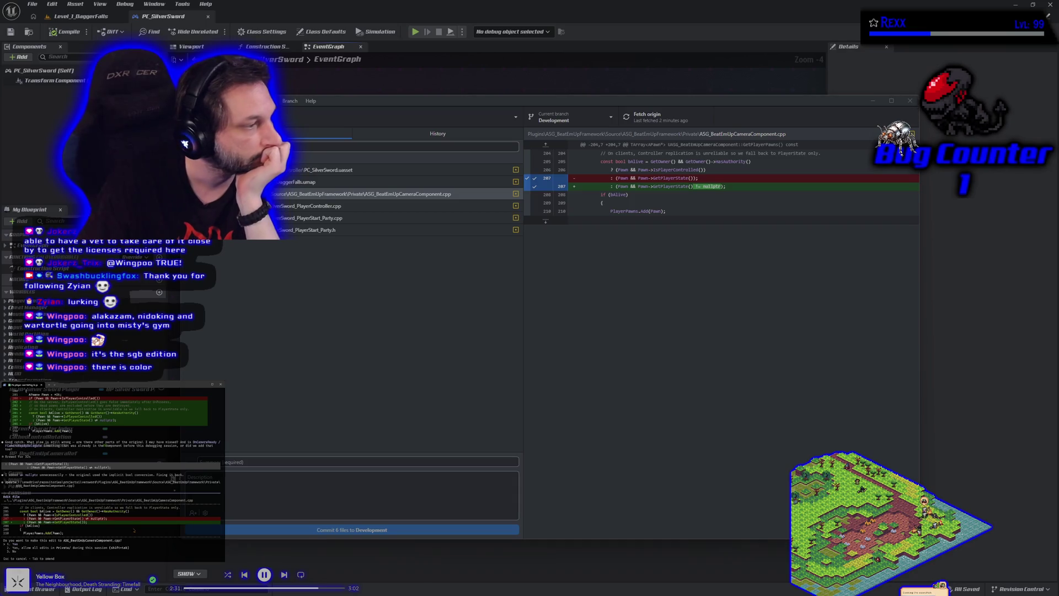
pyautogui.press('Return')
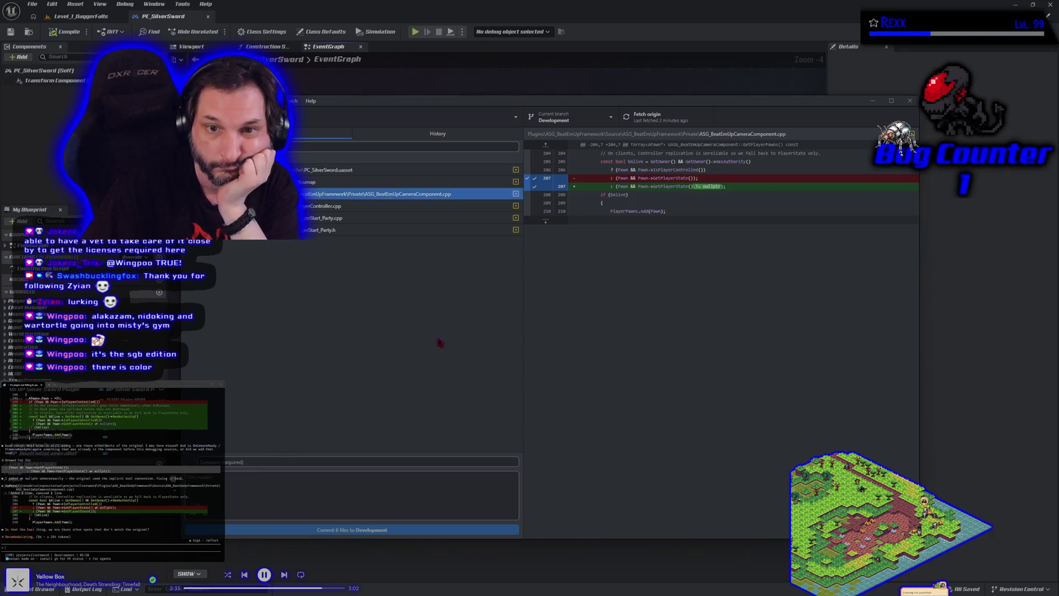
# Step: Review the PlayerController.cpp and PlayerStart_Party .h diffs, ending on PlayerStart_Party.cpp
pyautogui.click(348, 197)
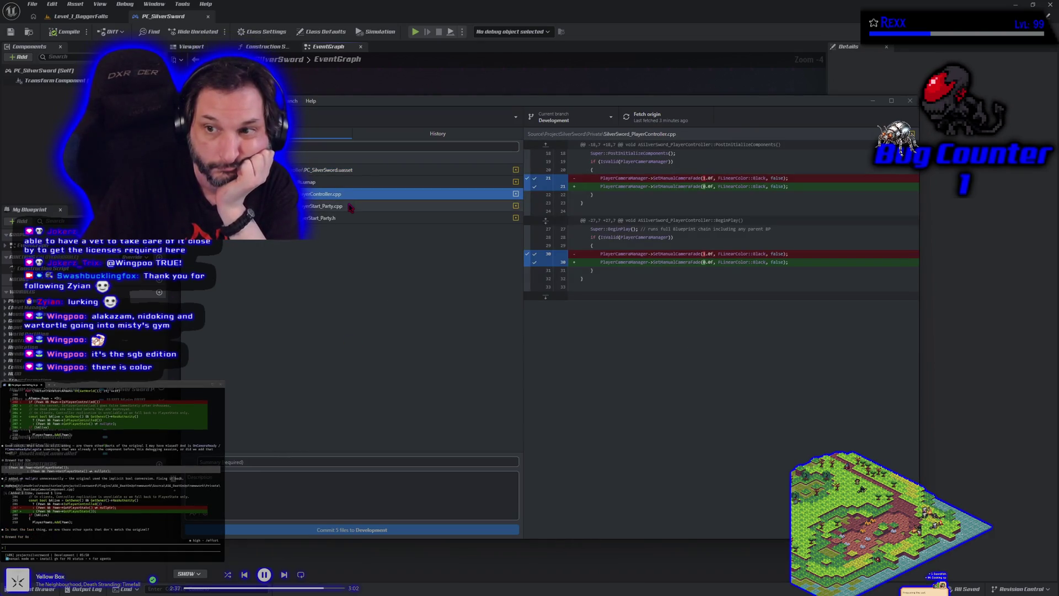
pyautogui.click(348, 206)
pyautogui.click(348, 220)
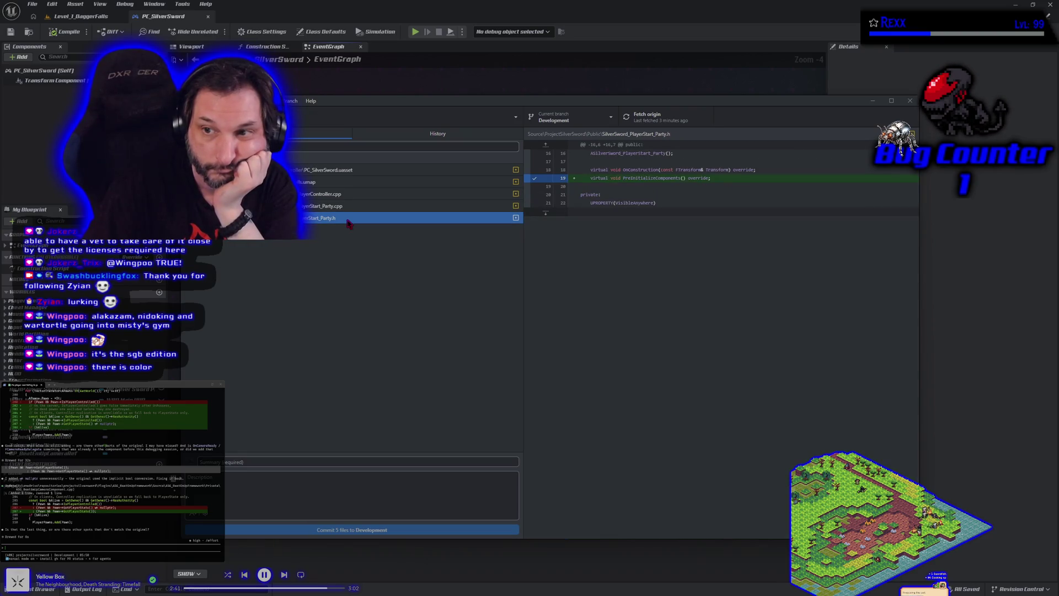
pyautogui.click(348, 207)
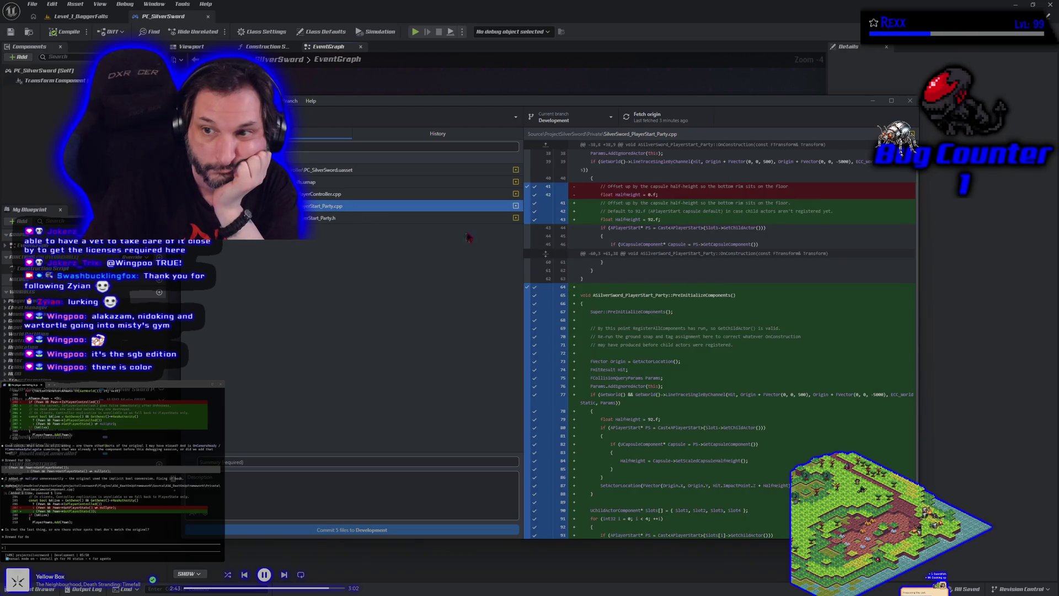
pyautogui.scroll(-3, 719, 312)
pyautogui.scroll(3, 718, 313)
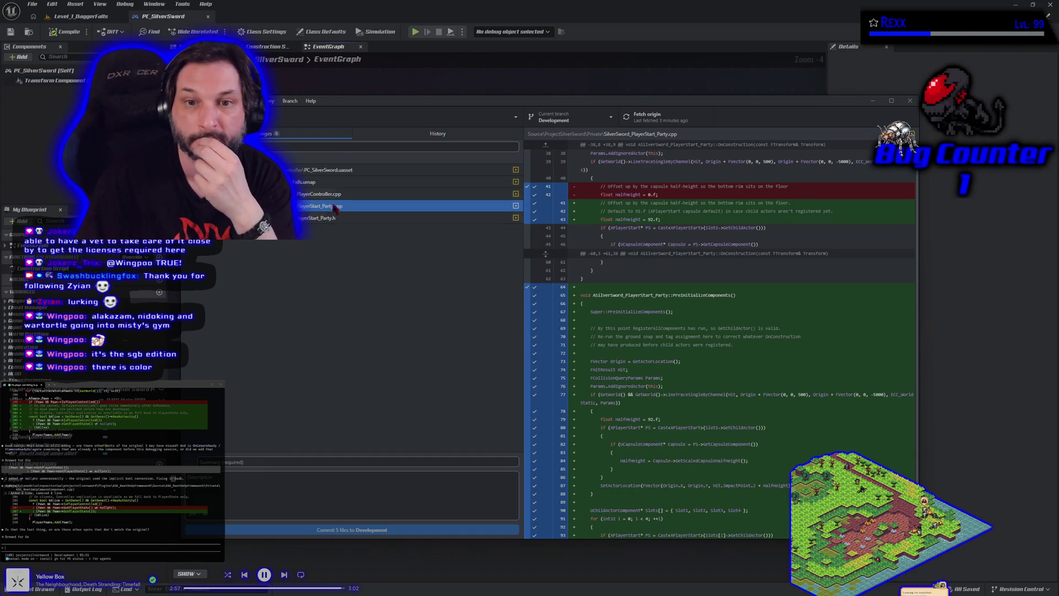
# Step: Hide GitHub Desktop and return to Rider's SilverSword_PlayerController.cpp code
pyautogui.click(766, 28)
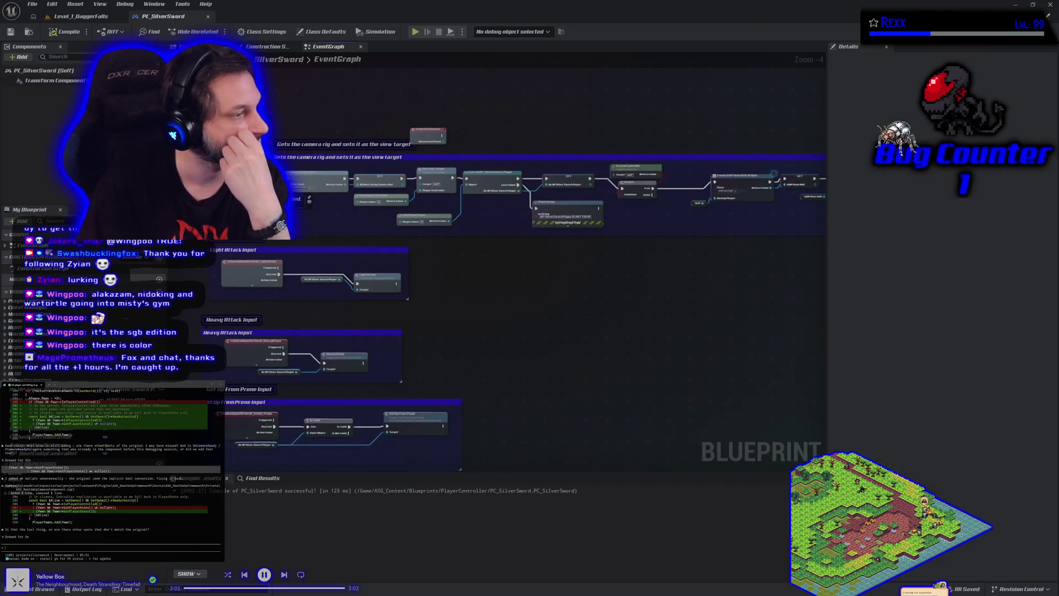
pyautogui.hotkey('alt', 'Tab')
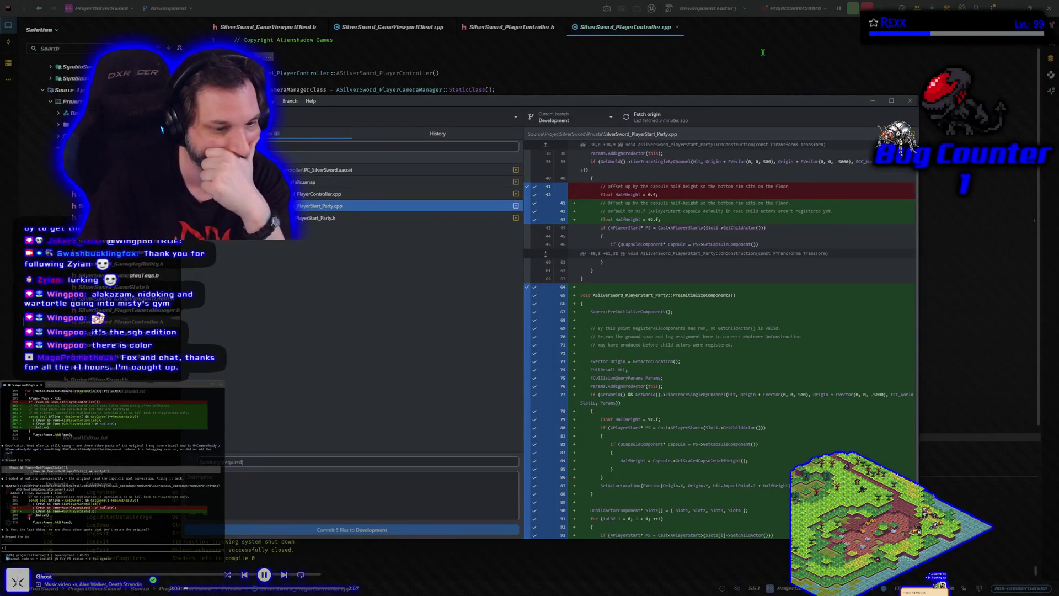
pyautogui.press('Tab')
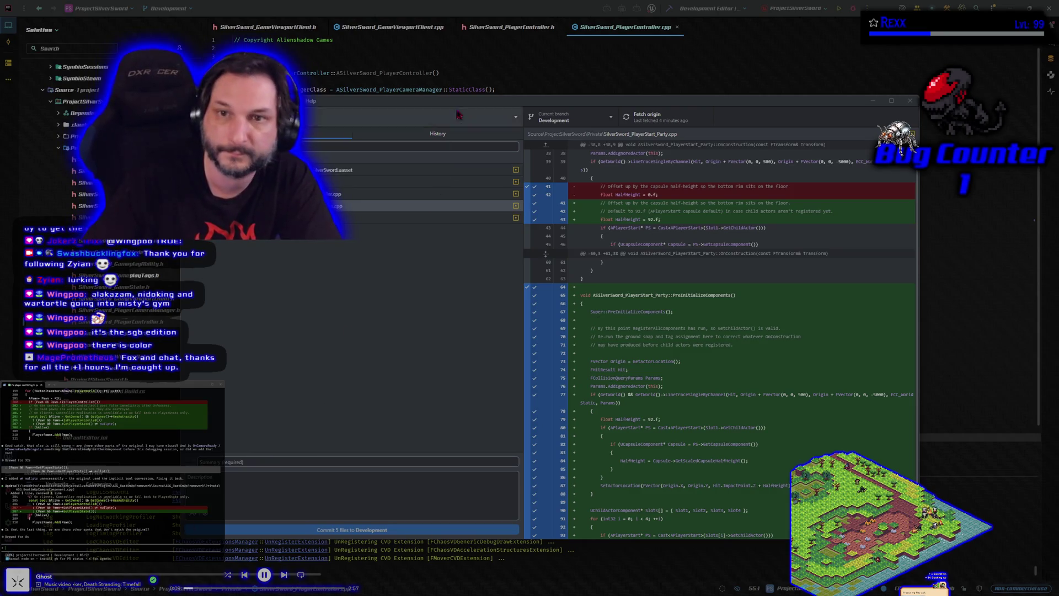
pyautogui.click(491, 5)
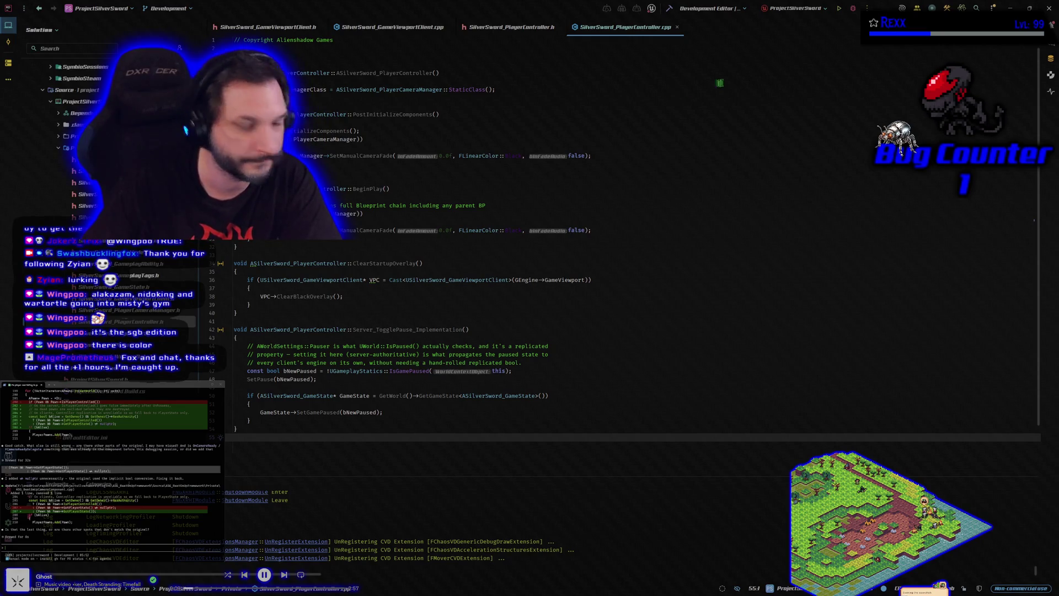
# Step: Build the game project, rerun it to confirm success, then return to Unreal Editor
pyautogui.click(669, 8)
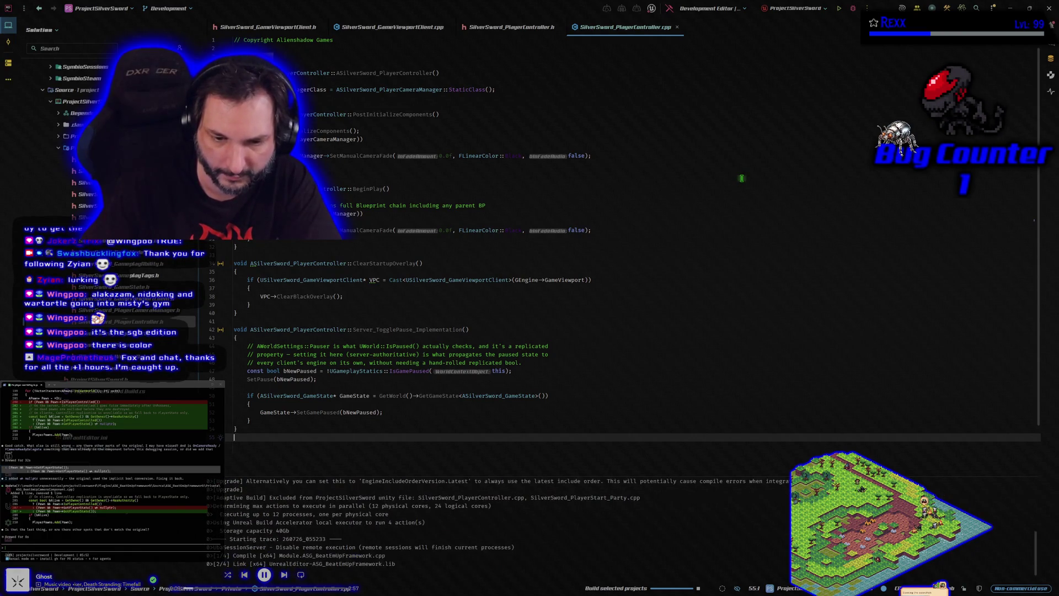
pyautogui.click(853, 9)
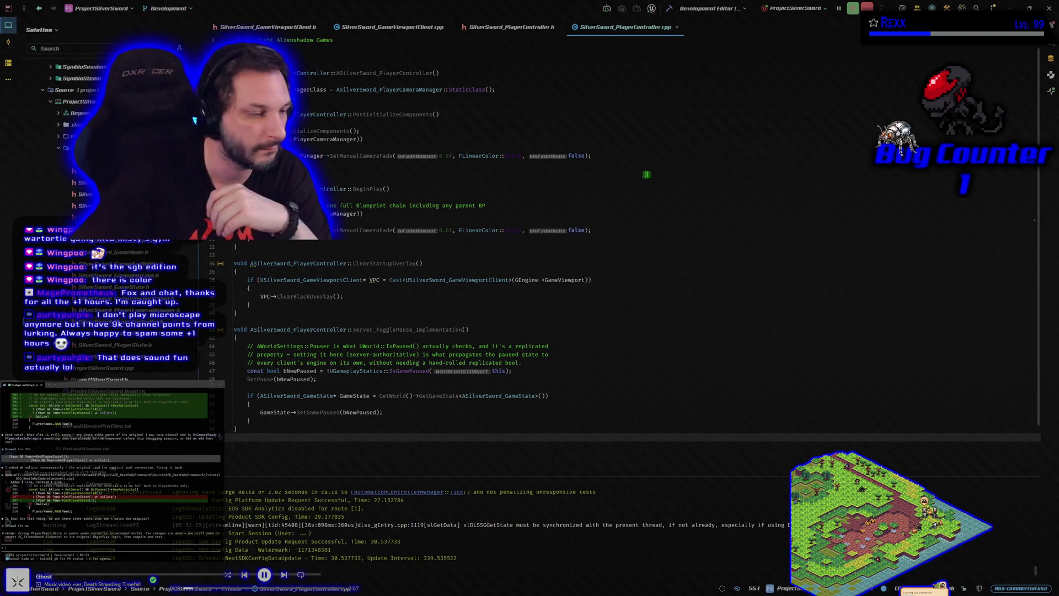
pyautogui.hotkey('alt', 'Tab')
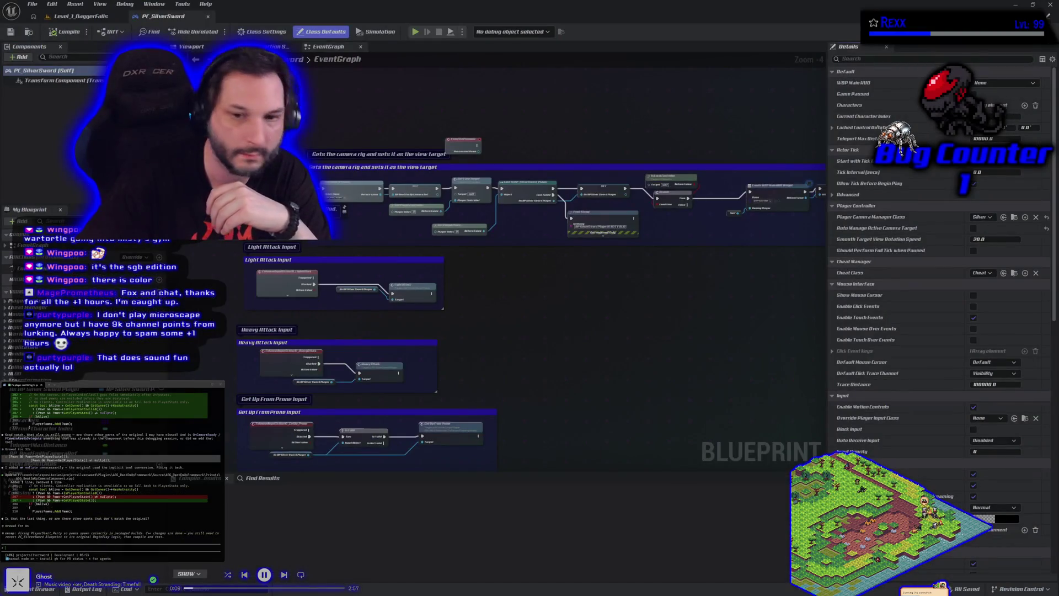
# Step: Run a brief Play In Editor test of Level_1_DaggerFalls and stop it
pyautogui.click(78, 16)
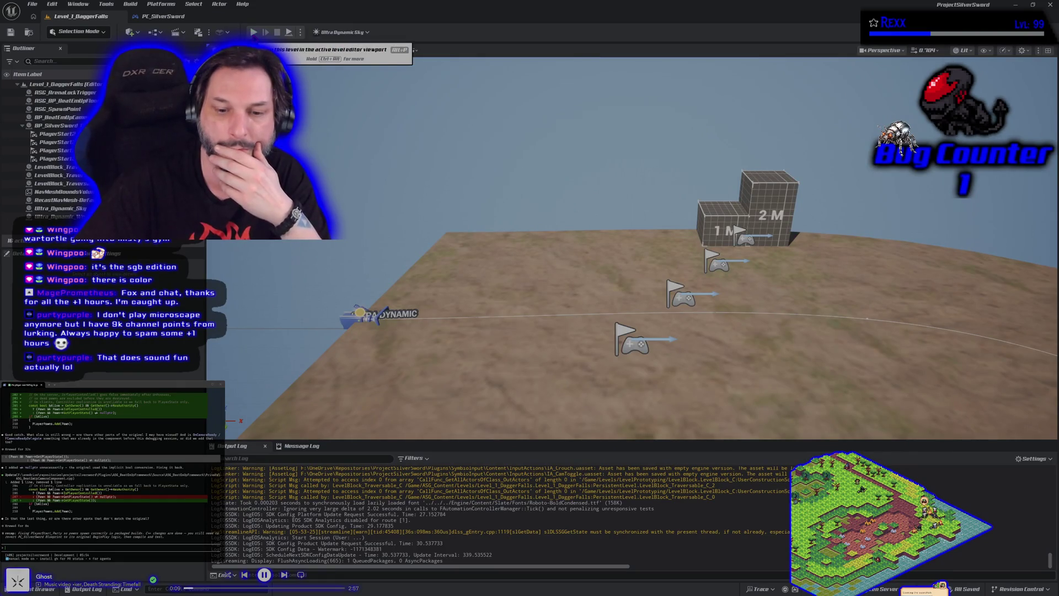
pyautogui.click(253, 32)
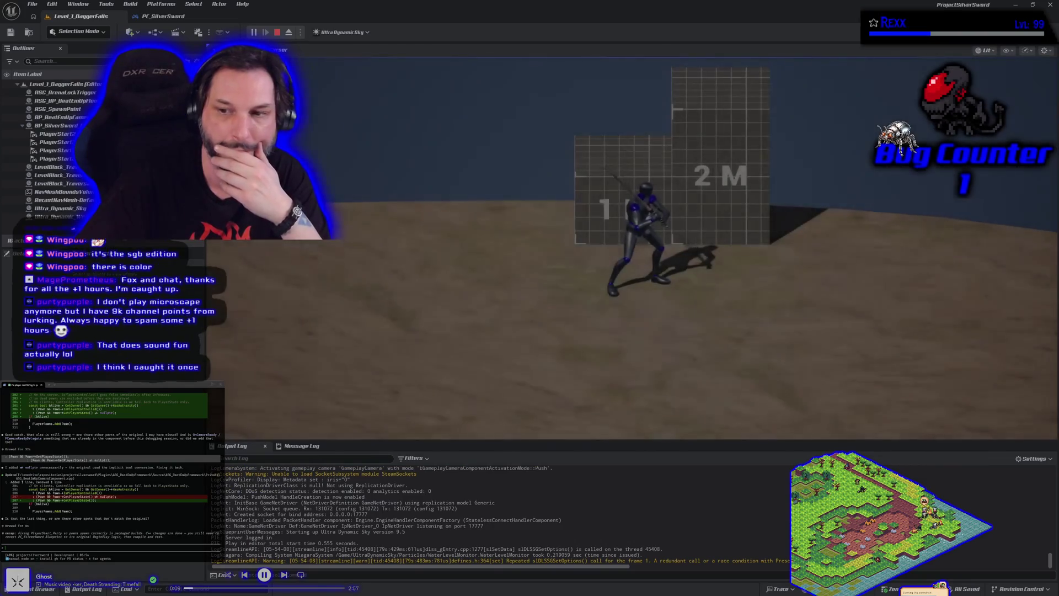
pyautogui.press('Escape')
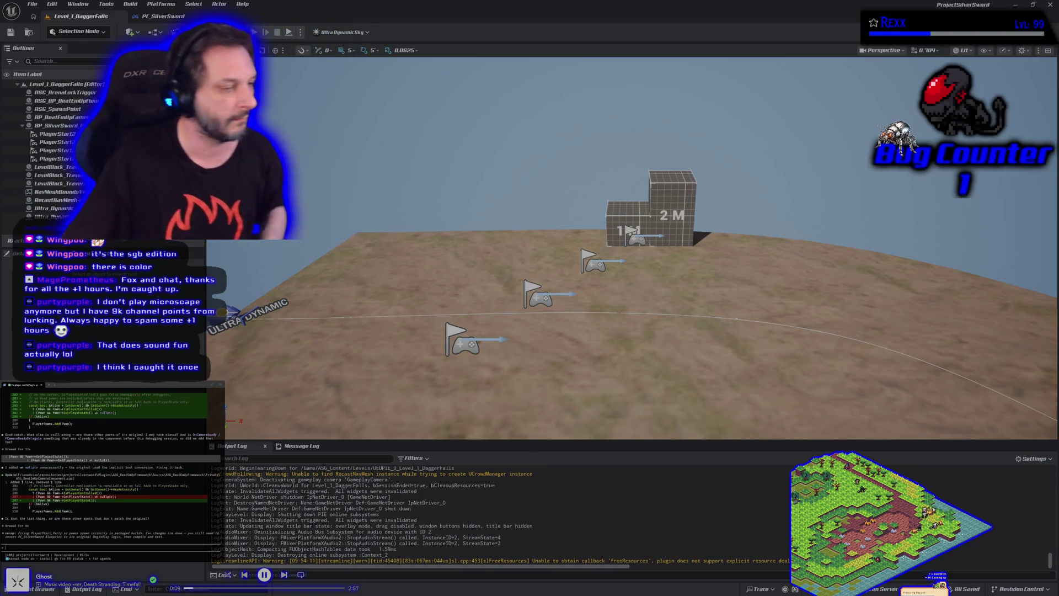
# Step: Delete the old Windows build folder on the Desktop and package the project for Windows there
pyautogui.click(161, 3)
pyautogui.moveTo(199, 33)
pyautogui.click(309, 105)
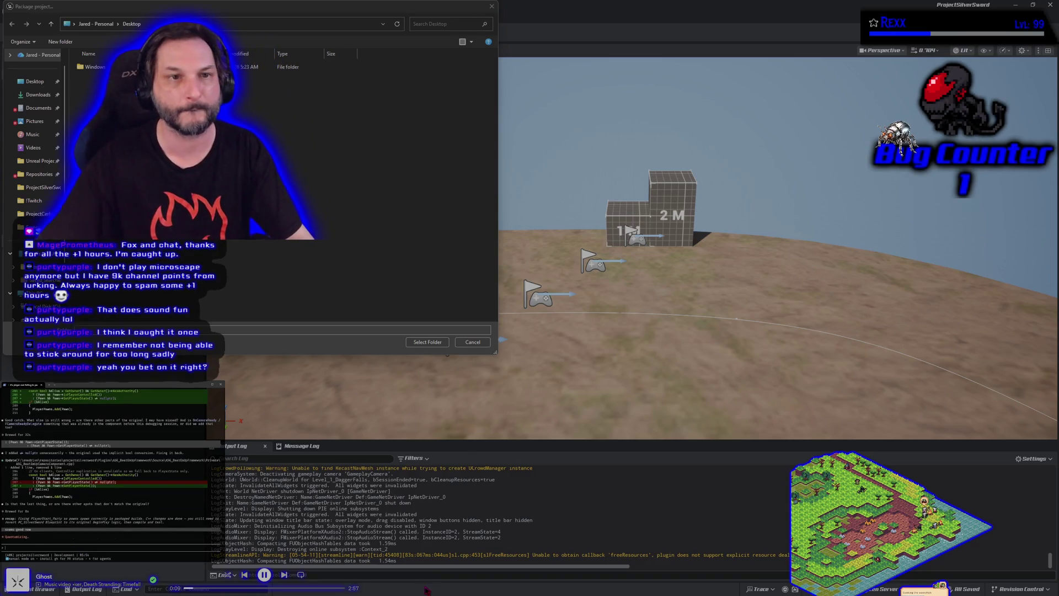
pyautogui.click(194, 67)
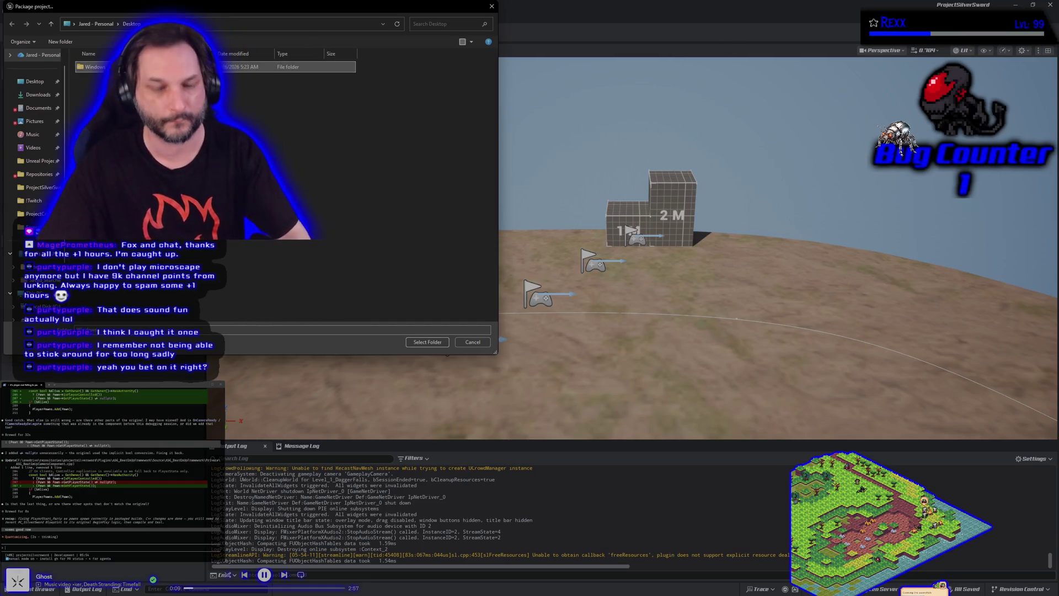
pyautogui.press('Delete')
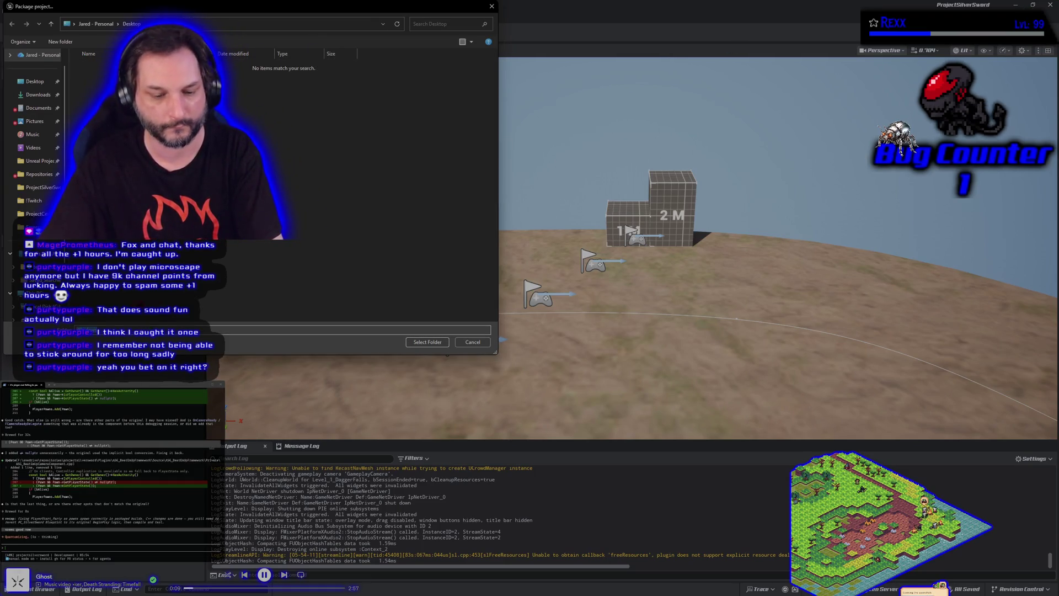
pyautogui.click(436, 342)
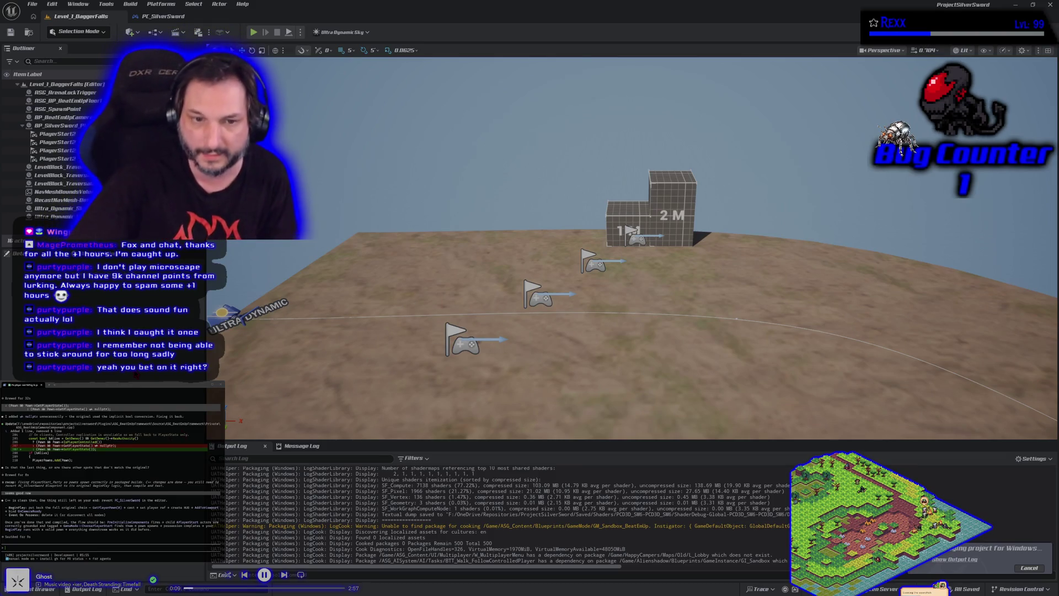
pyautogui.moveTo(435, 331)
pyautogui.mouseDown()
pyautogui.moveTo(335, 154)
pyautogui.moveTo(434, 214)
pyautogui.mouseUp()
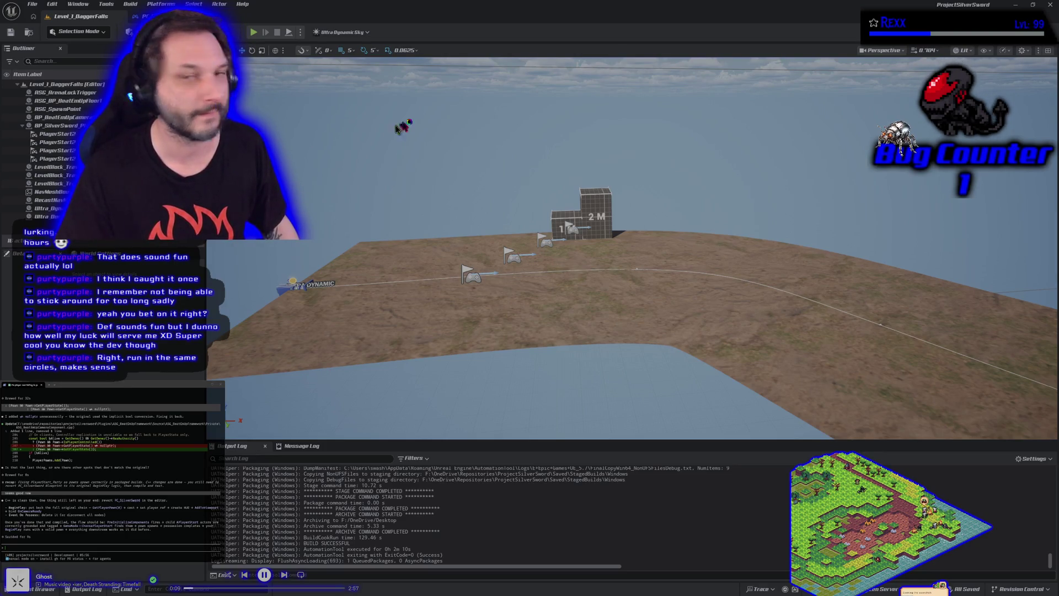
# Step: Close the Unreal Editor after the build reports BUILD SUCCESSFUL
pyautogui.click(1049, 4)
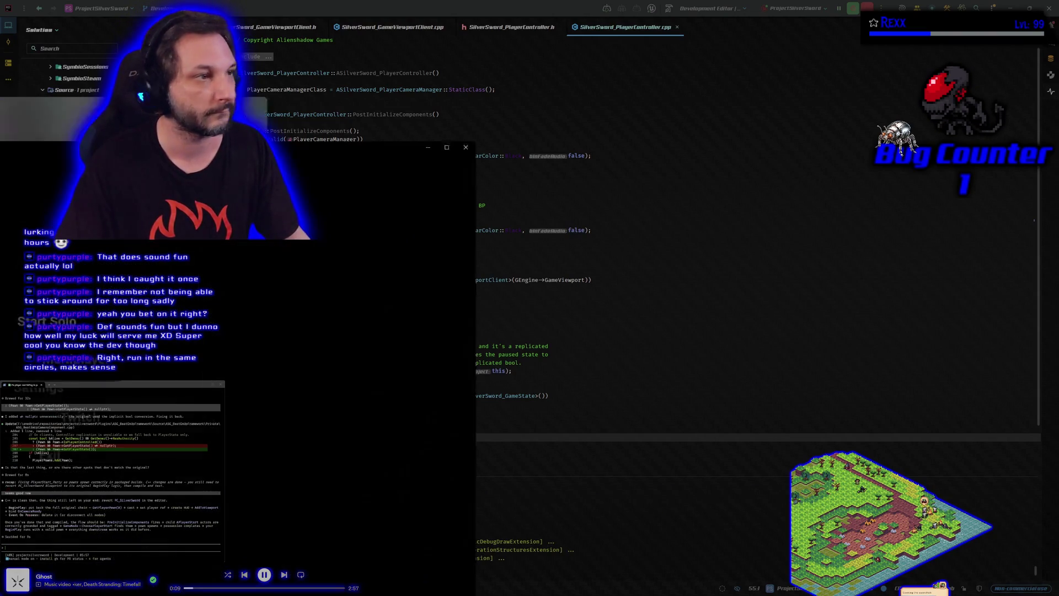
# Step: Start a solo game from the main menu, then minimize Rider to reveal GitHub Desktop
pyautogui.click(515, 238)
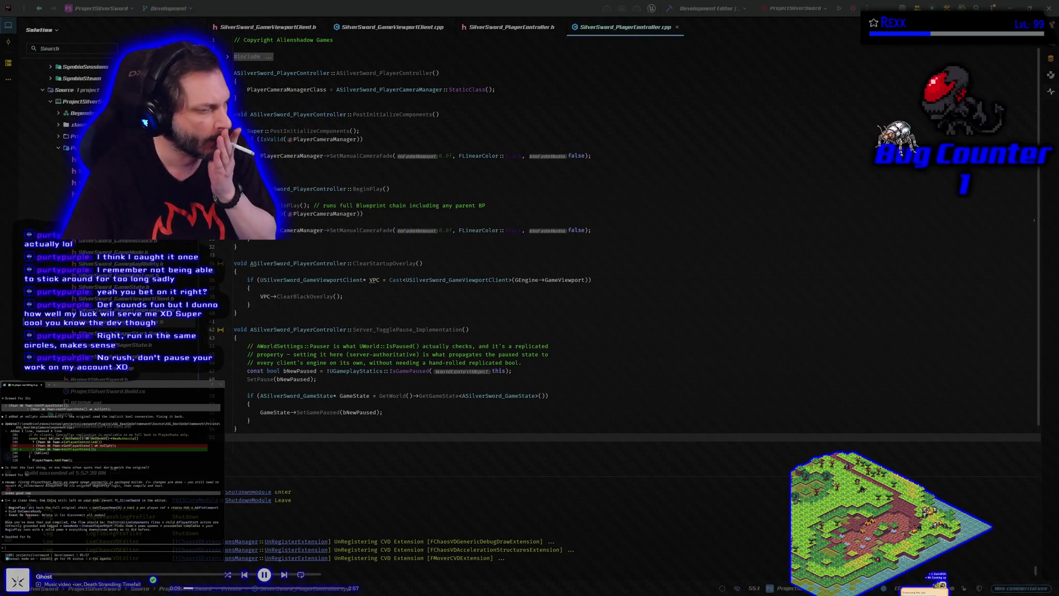
pyautogui.write('the ca')
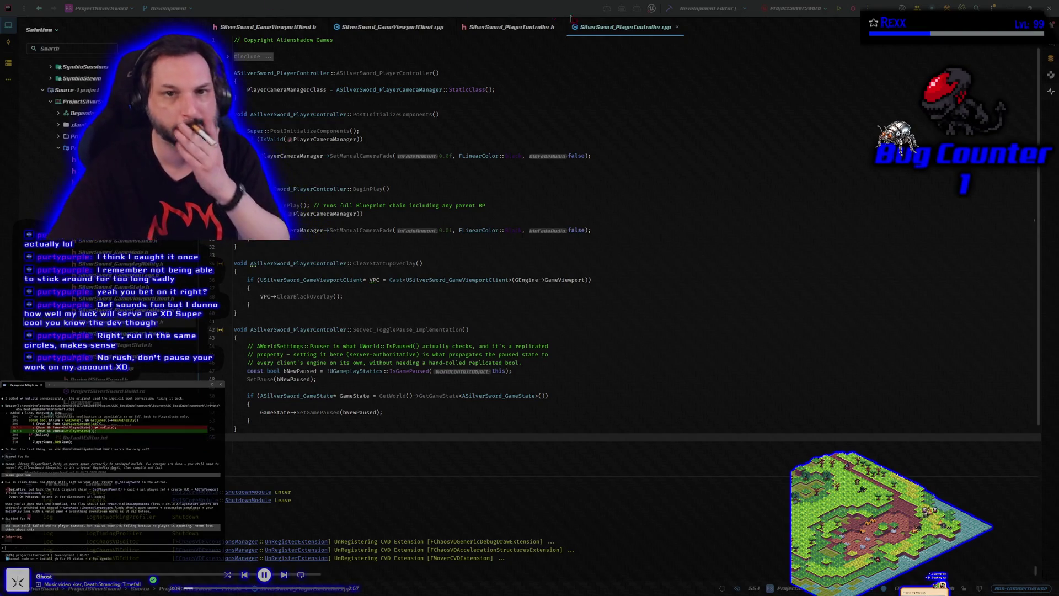
pyautogui.click(1010, 8)
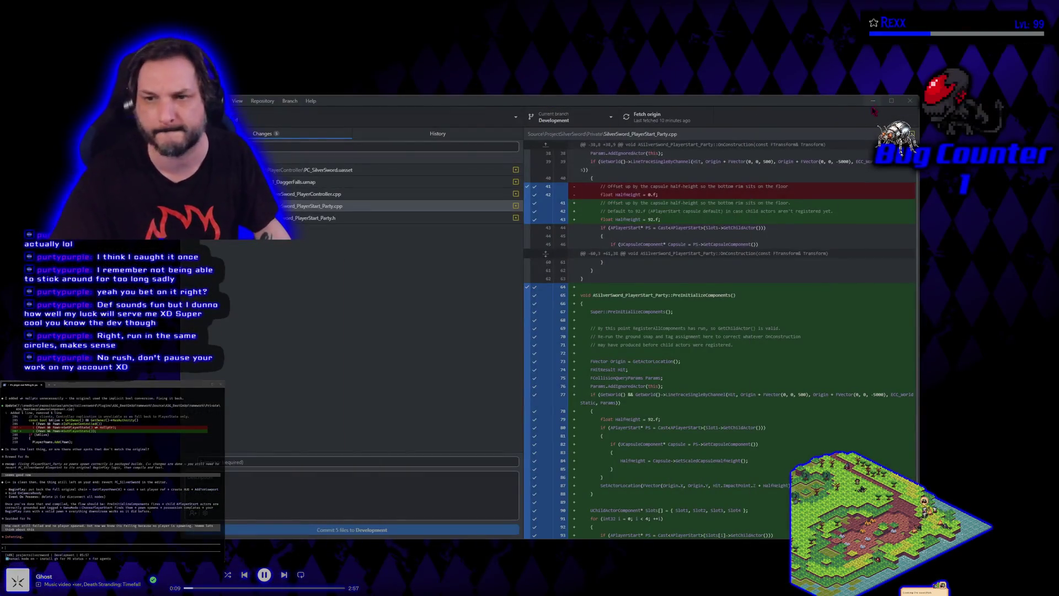
# Step: Minimize GitHub Desktop and the small terminal window to clear the desktop
pyautogui.click(869, 101)
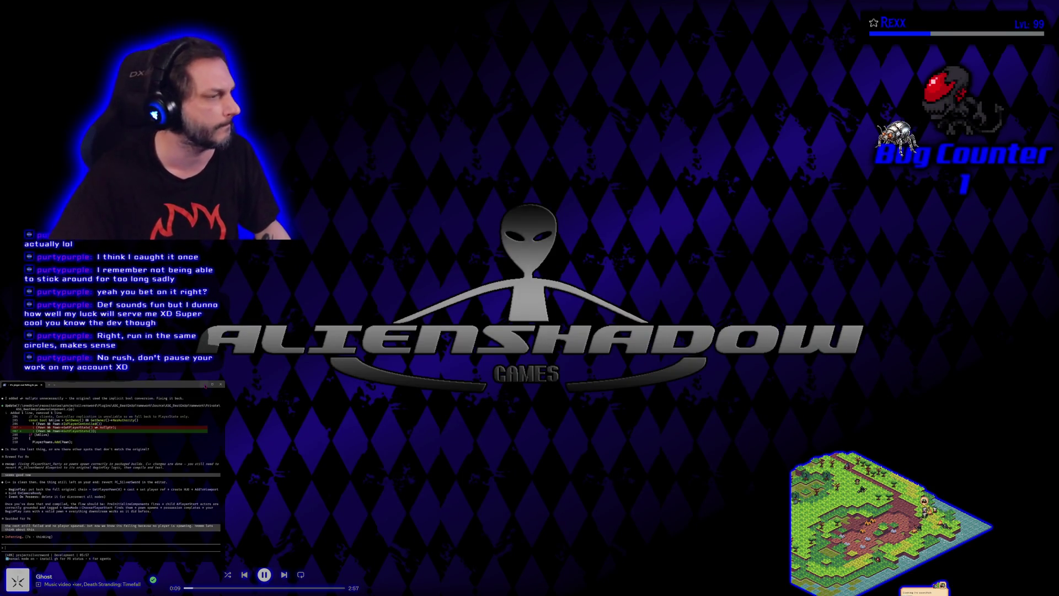
pyautogui.click(205, 385)
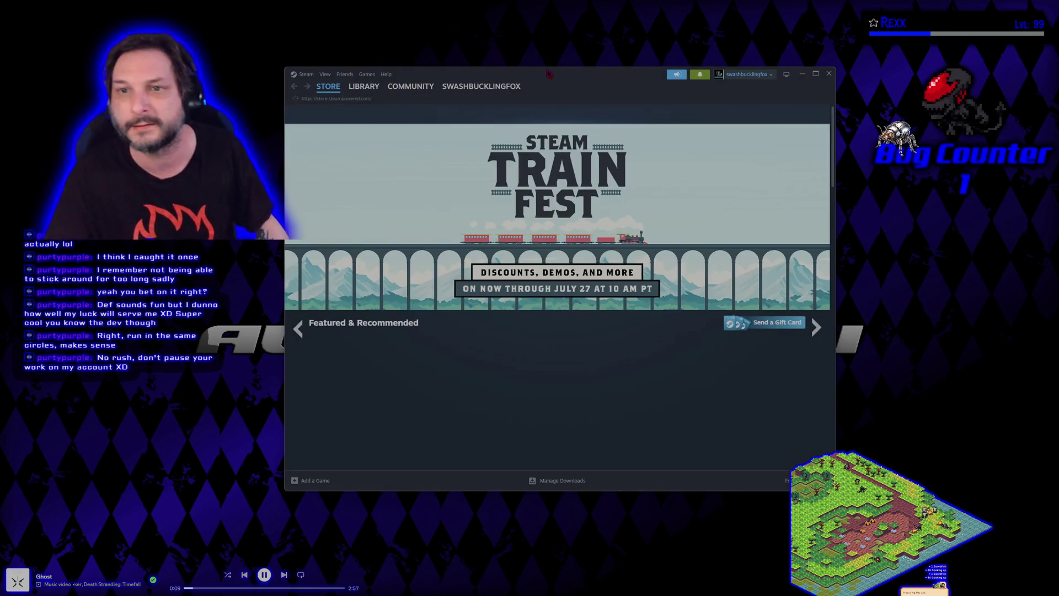
# Step: Launch The Slime Races! from the Steam library and choose to recommend it
pyautogui.moveTo(548, 73); pyautogui.dragTo(592, 87)
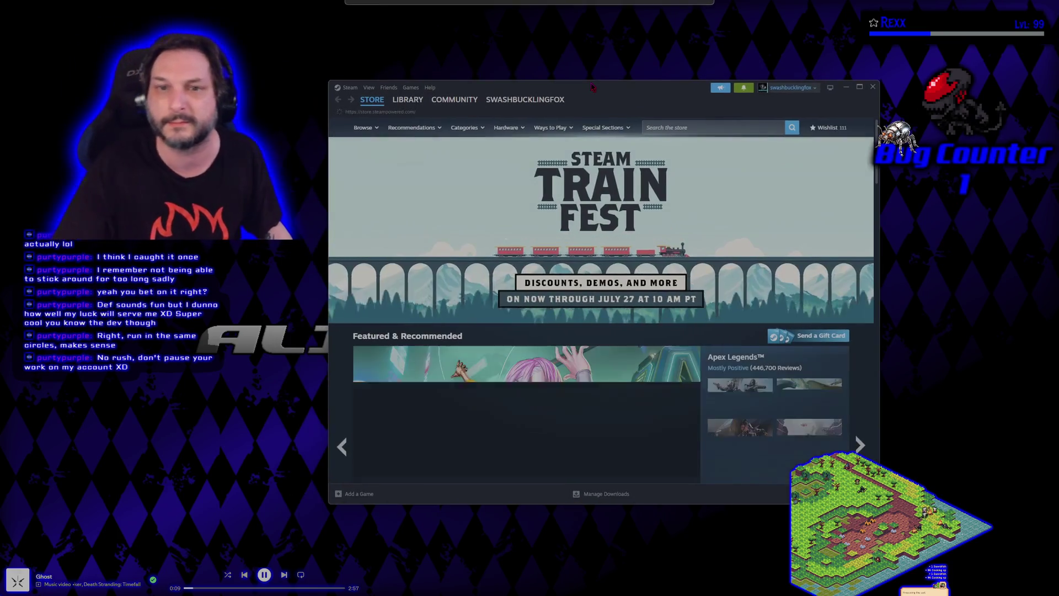
pyautogui.click(408, 99)
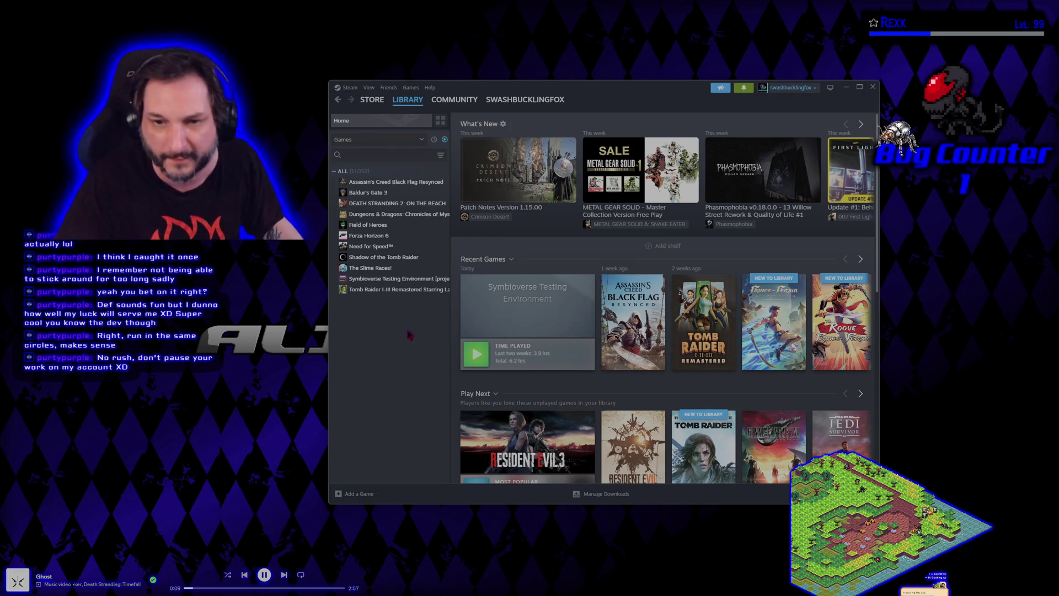
pyautogui.click(400, 268)
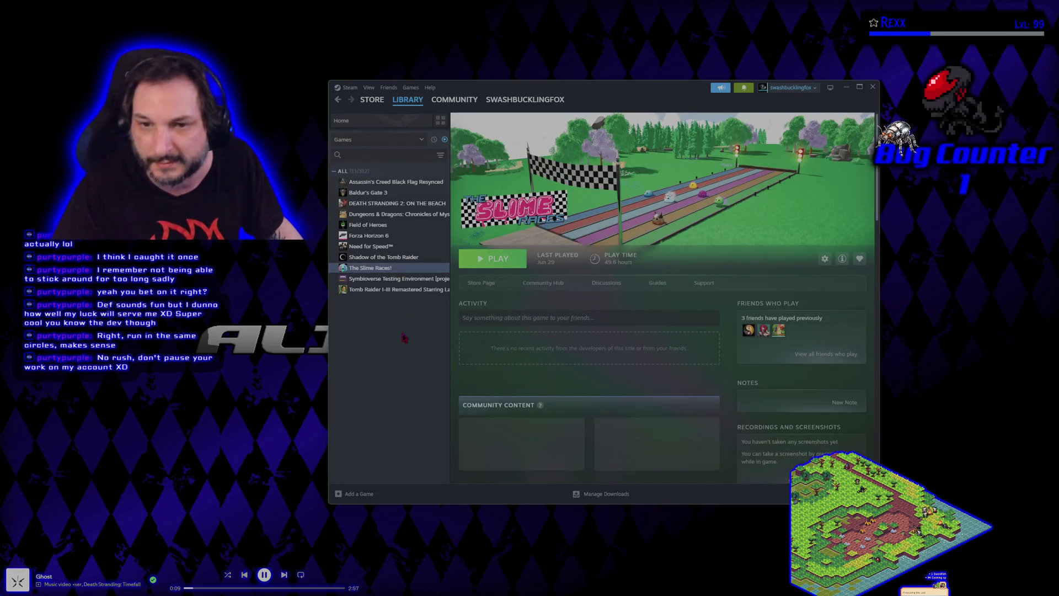
pyautogui.click(495, 258)
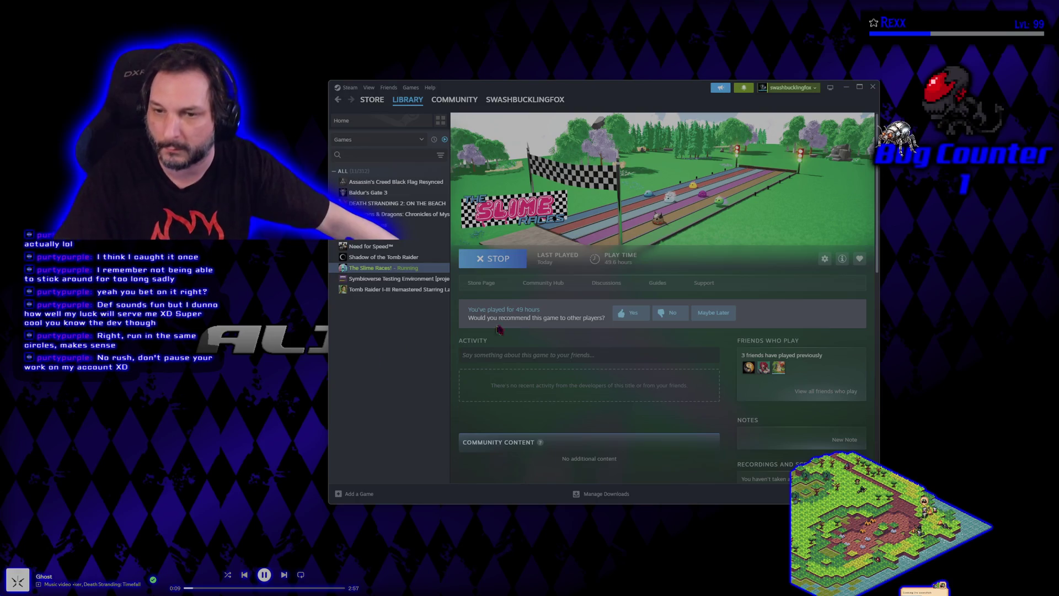
pyautogui.click(623, 312)
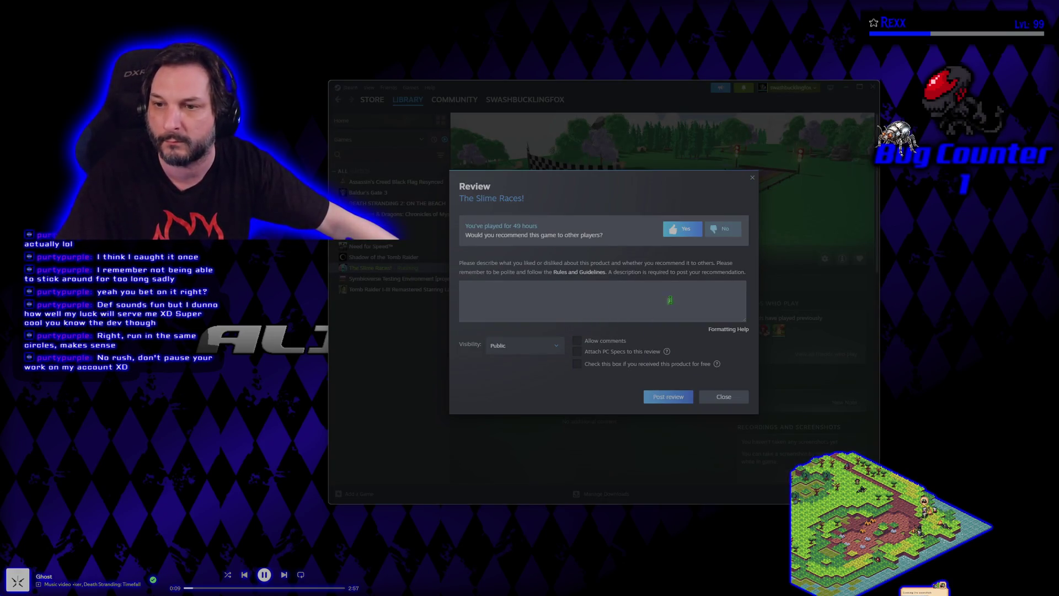
# Step: Close the Steam review form without posting a review
pyautogui.click(753, 179)
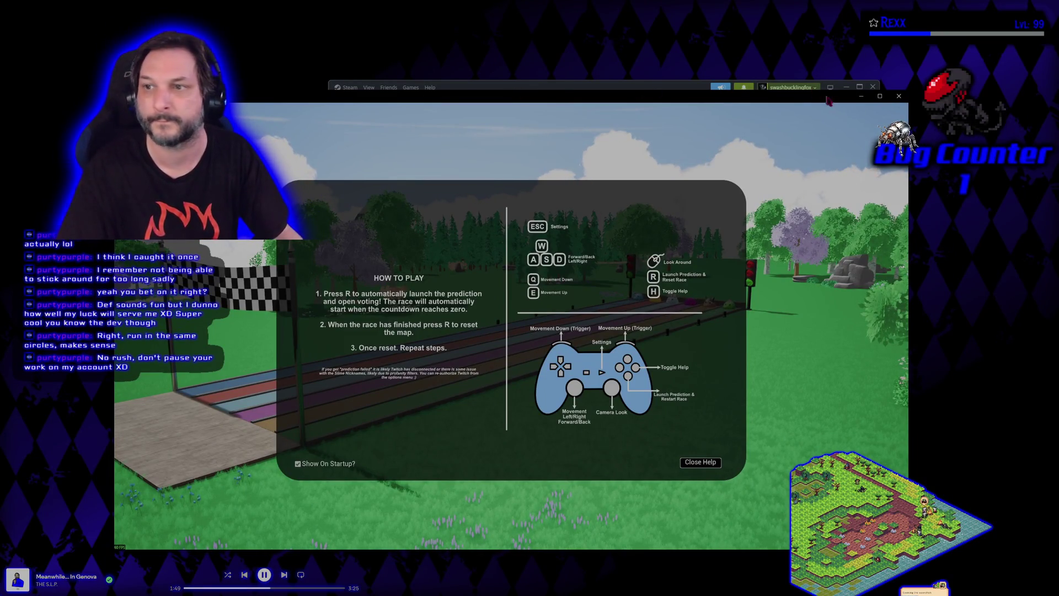
# Step: Maximize the game window and dismiss the How To Play help with H
pyautogui.click(881, 97)
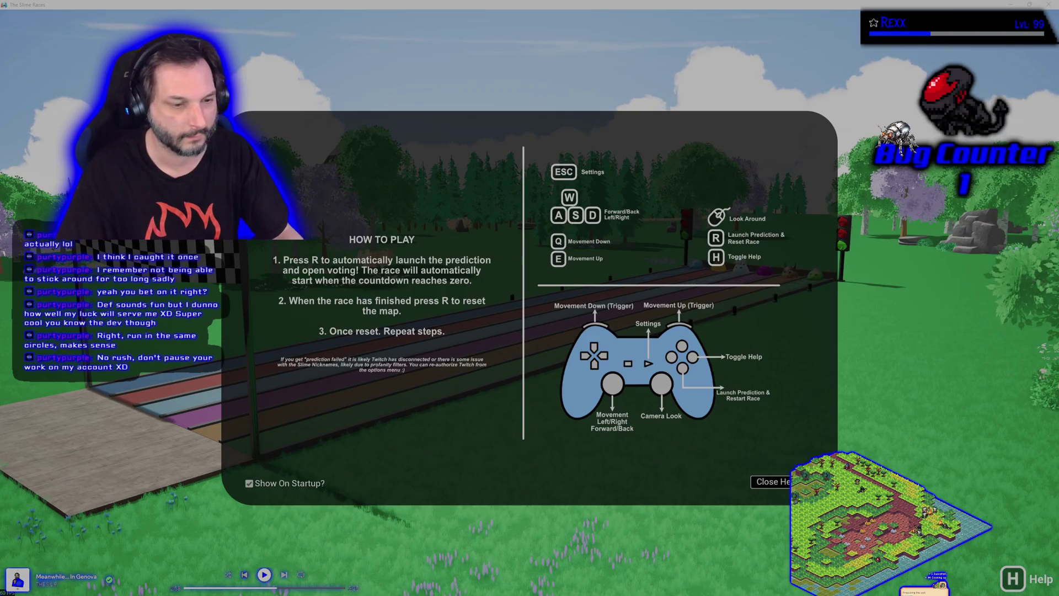
pyautogui.press('h')
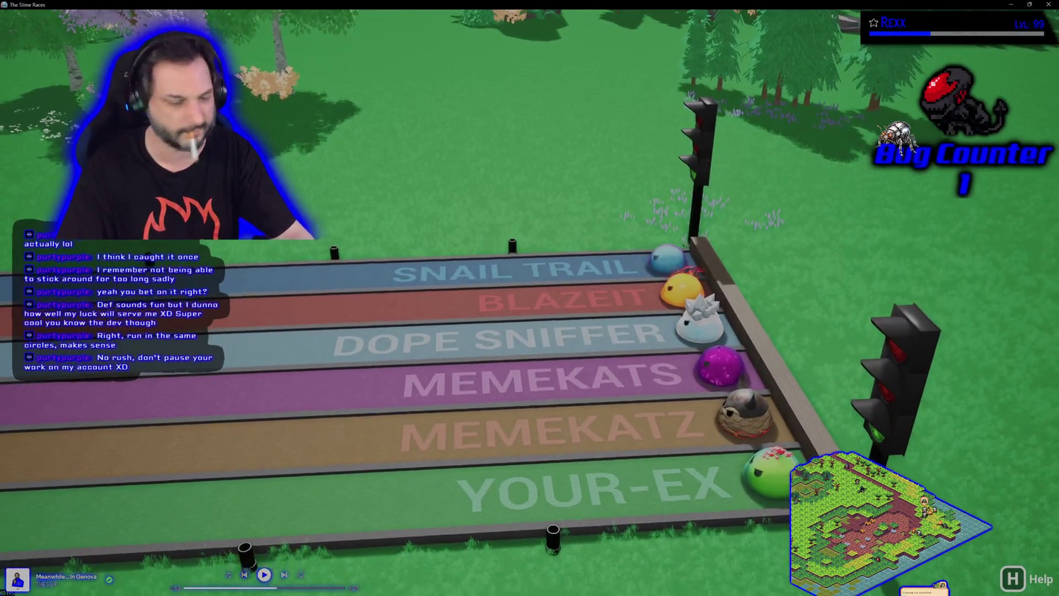
# Step: Open the settings menu and set the Water and Fire slime nicknames to Water and Fire
pyautogui.press('Escape')
pyautogui.click(460, 263)
pyautogui.press('BackSpace')
pyautogui.write('Water')
pyautogui.press('Tab')
pyautogui.press('BackSpace')
pyautogui.write('Fire')
pyautogui.press('Tab')
pyautogui.press('BackSpace')
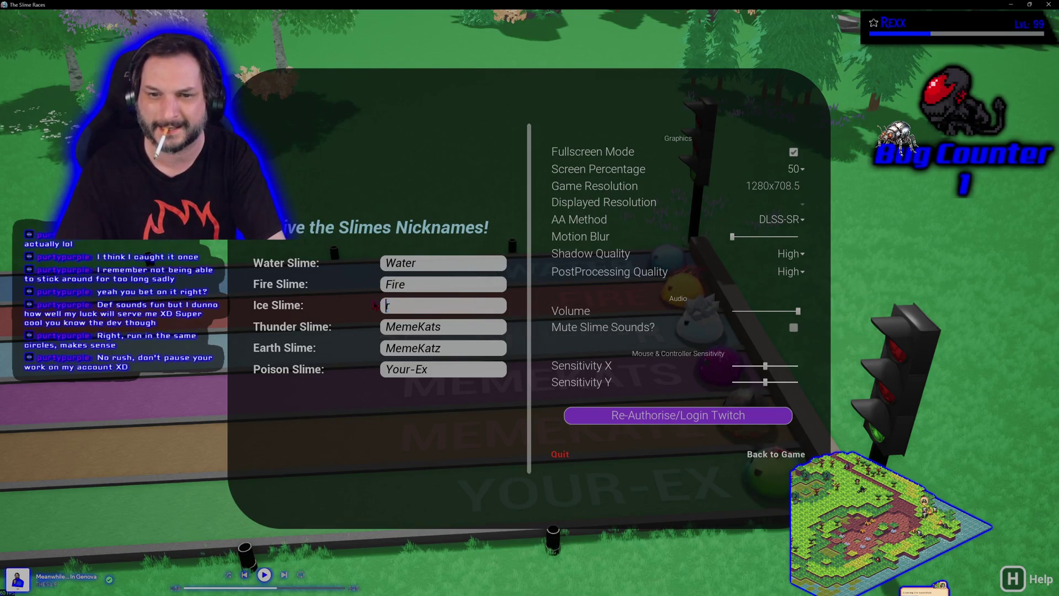
# Step: Type ThunderIce, Earth and Poison into the remaining slime nickname fields
pyautogui.press('Tab')
pyautogui.press('BackSpace')
pyautogui.write('Thunder')
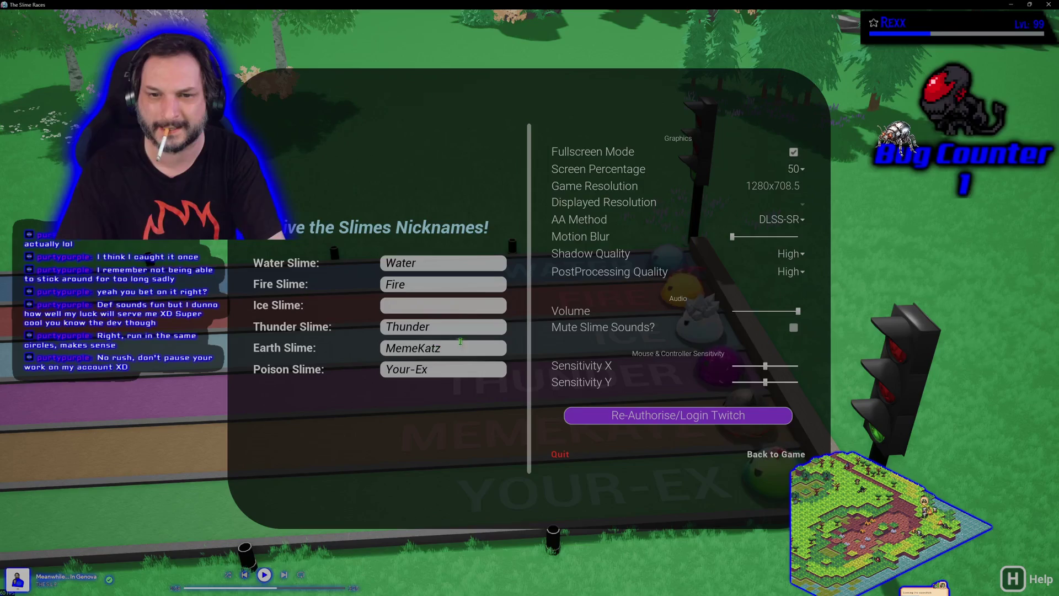
pyautogui.write('Ice')
pyautogui.press('Tab')
pyautogui.press('BackSpace')
pyautogui.write('Earth')
pyautogui.press('Tab')
pyautogui.press('BackSpace')
pyautogui.write('Poison')
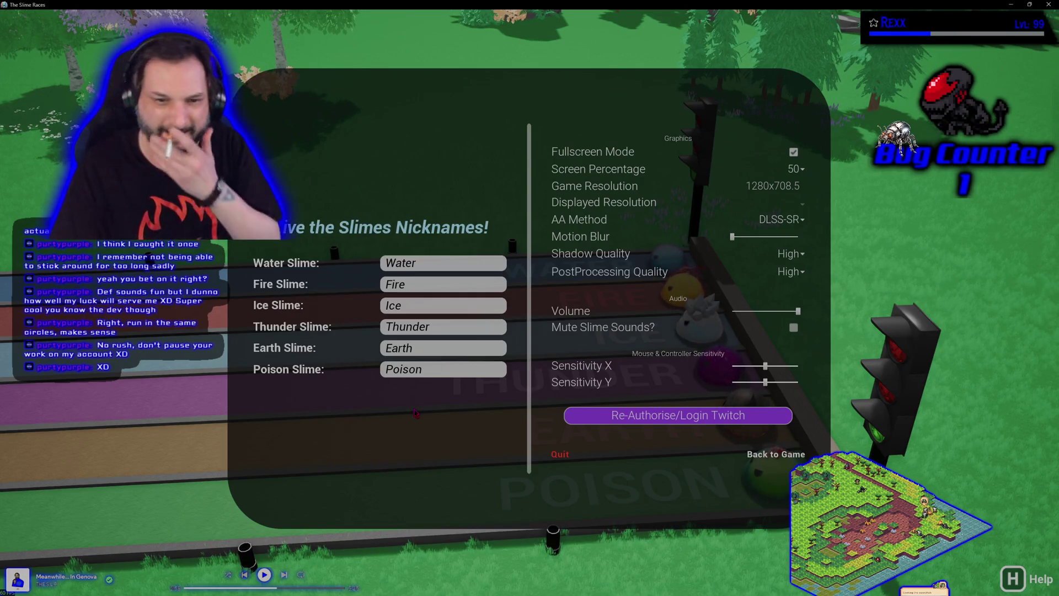
# Step: Set the Thunder Slime nickname to Purty
pyautogui.click(450, 329)
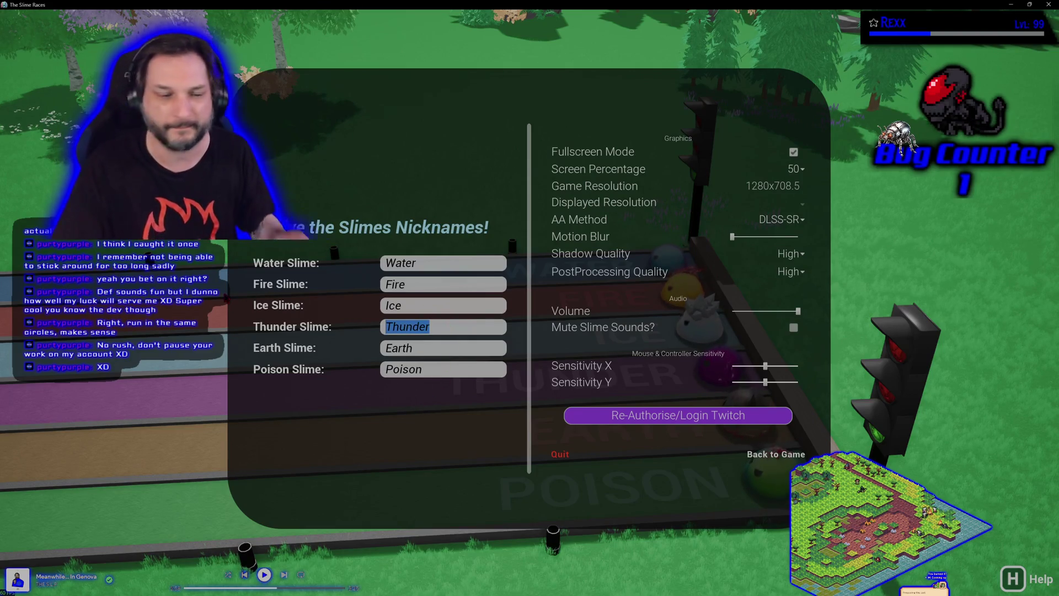
pyautogui.click(405, 109)
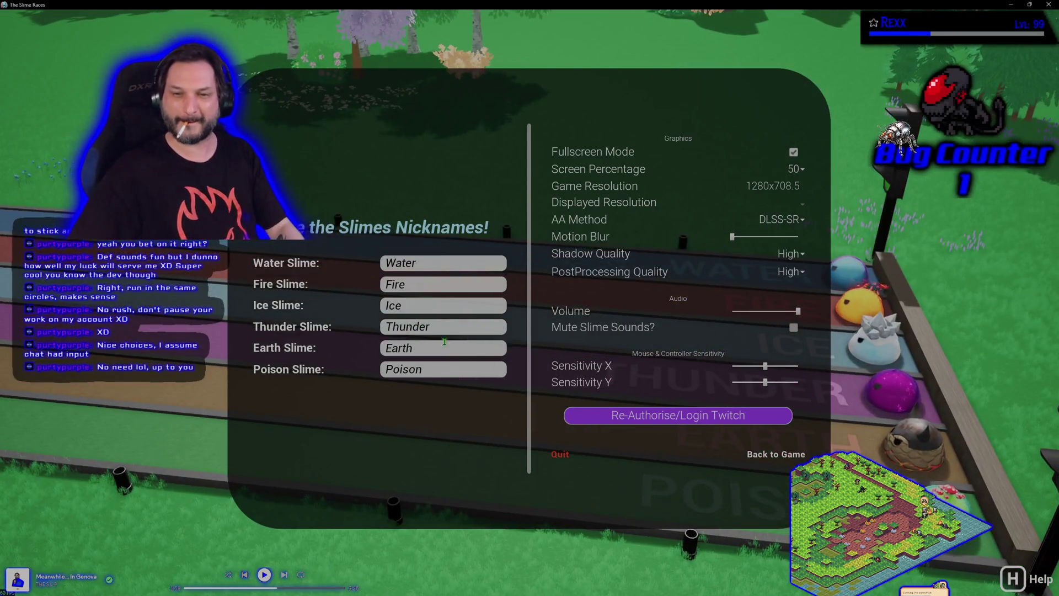
pyautogui.click(489, 326)
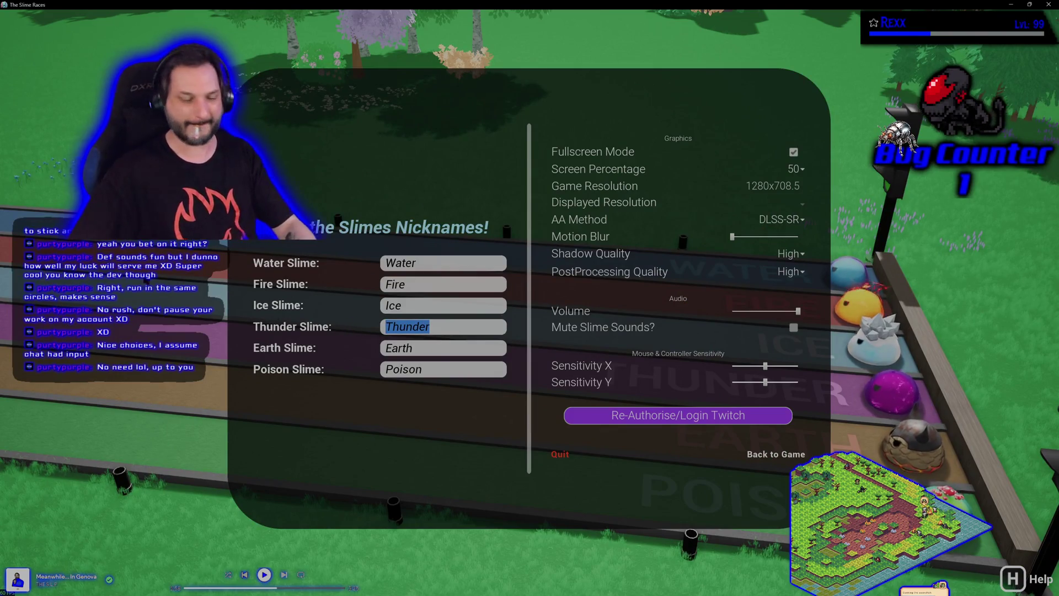
pyautogui.write('Purty')
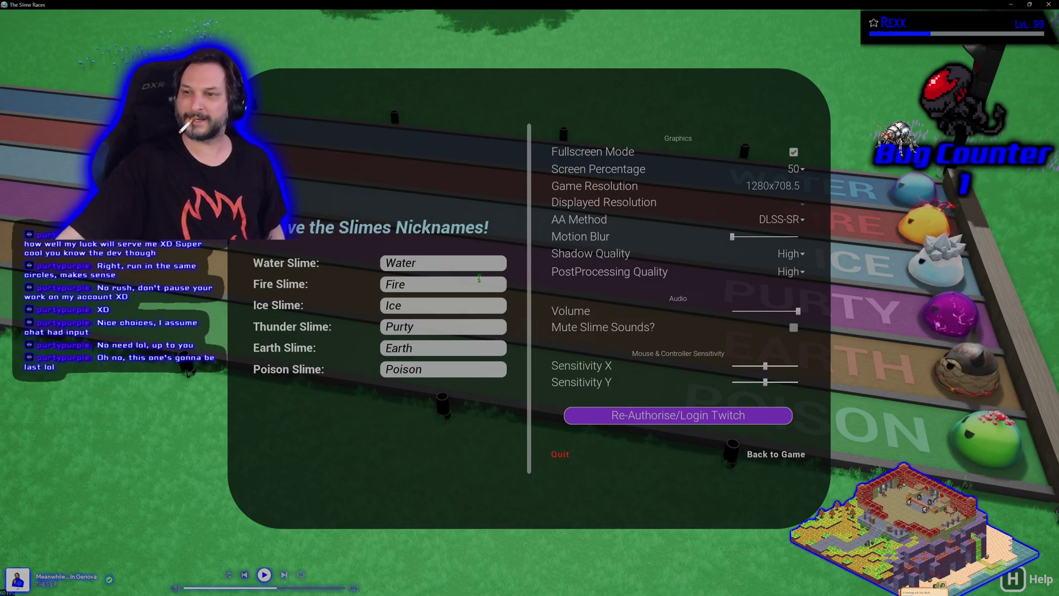
# Step: Nickname the Water Slime Caw-fee and the Fire Slime Your GPU
pyautogui.doubleClick(411, 257)
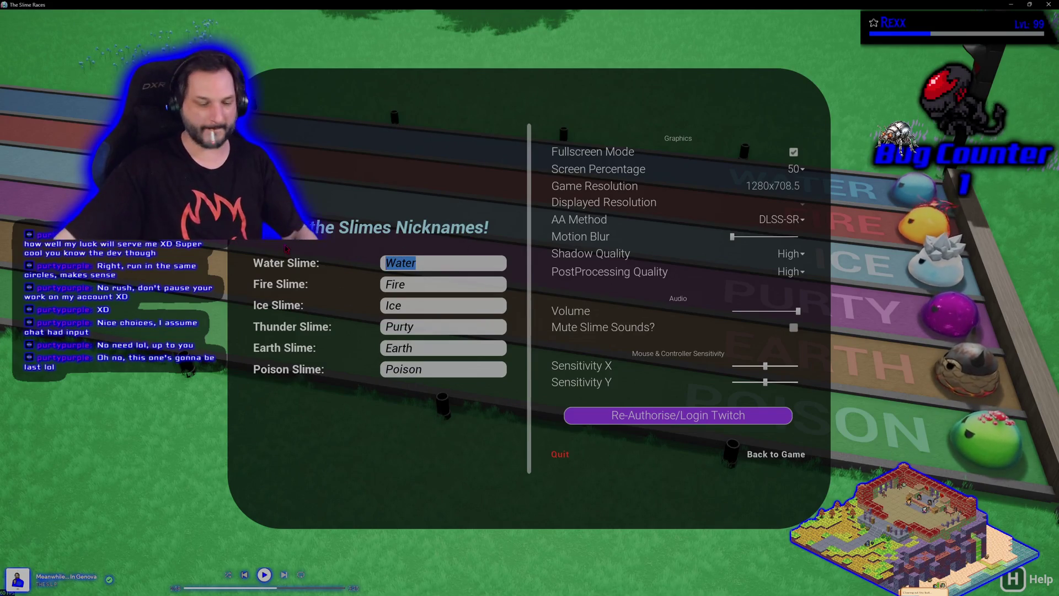
pyautogui.write('Caw-fee')
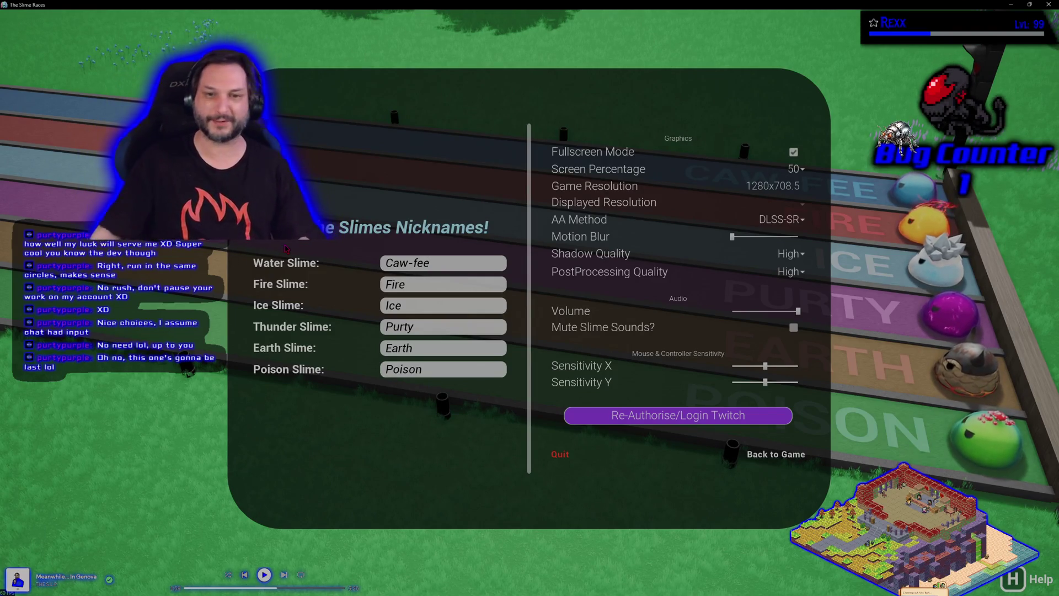
pyautogui.click(412, 287)
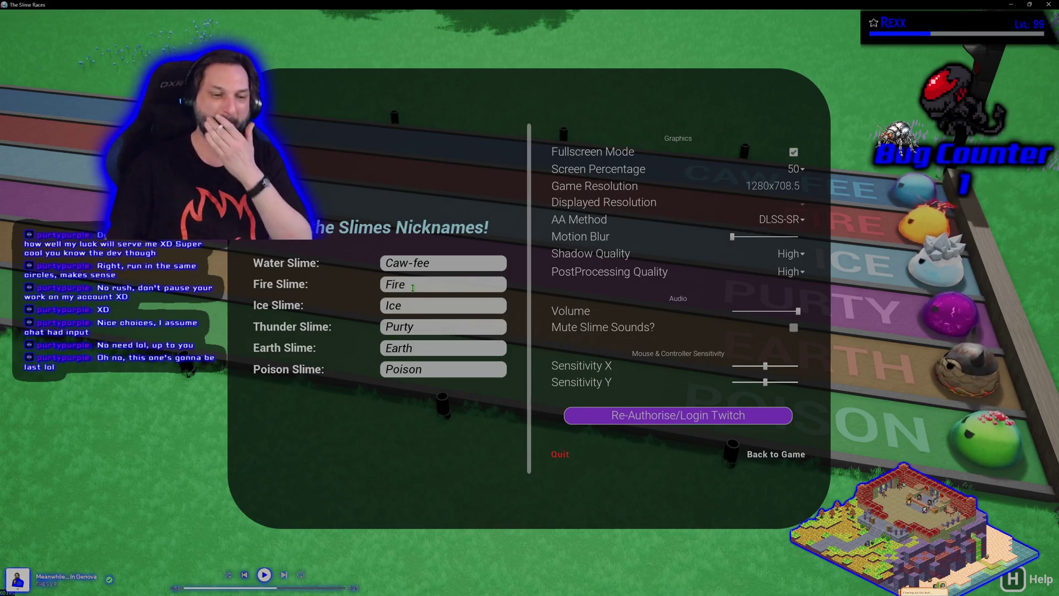
pyautogui.press('BackSpace')
pyautogui.press('BackSpace')
pyautogui.press('BackSpace')
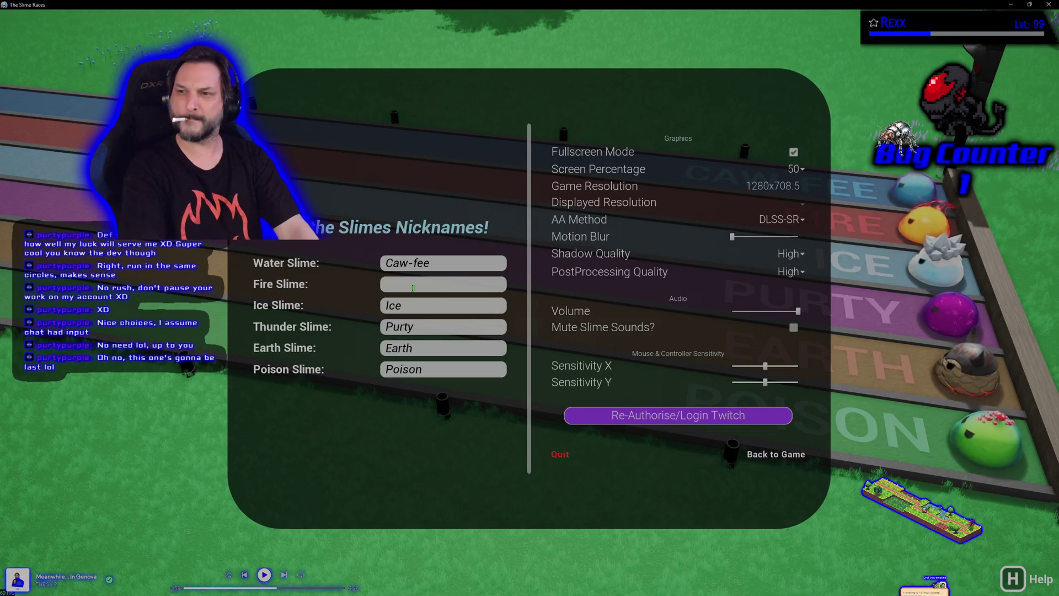
pyautogui.write('You')
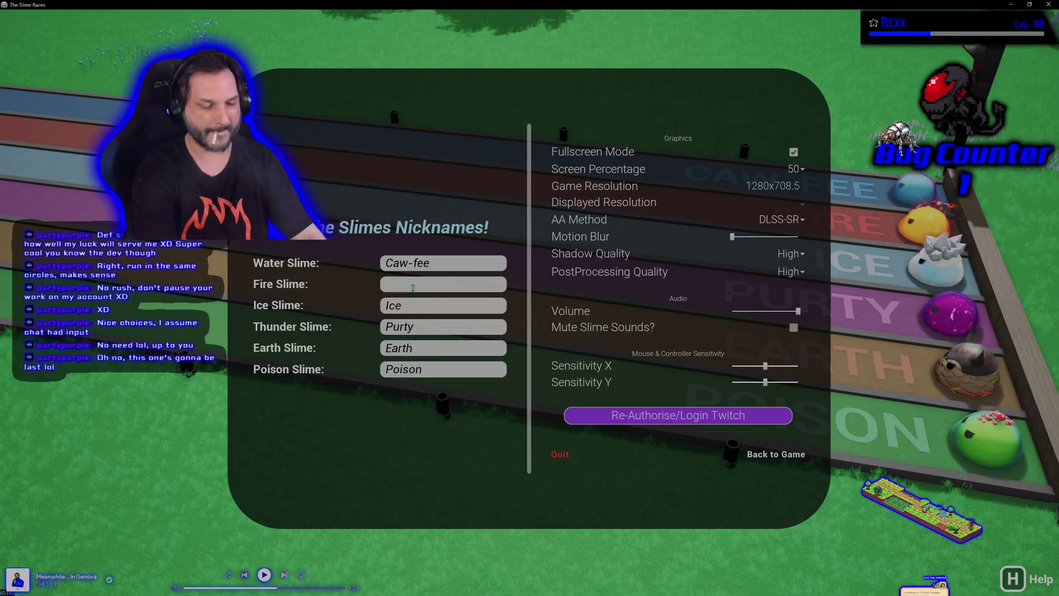
pyautogui.write('r GPU')
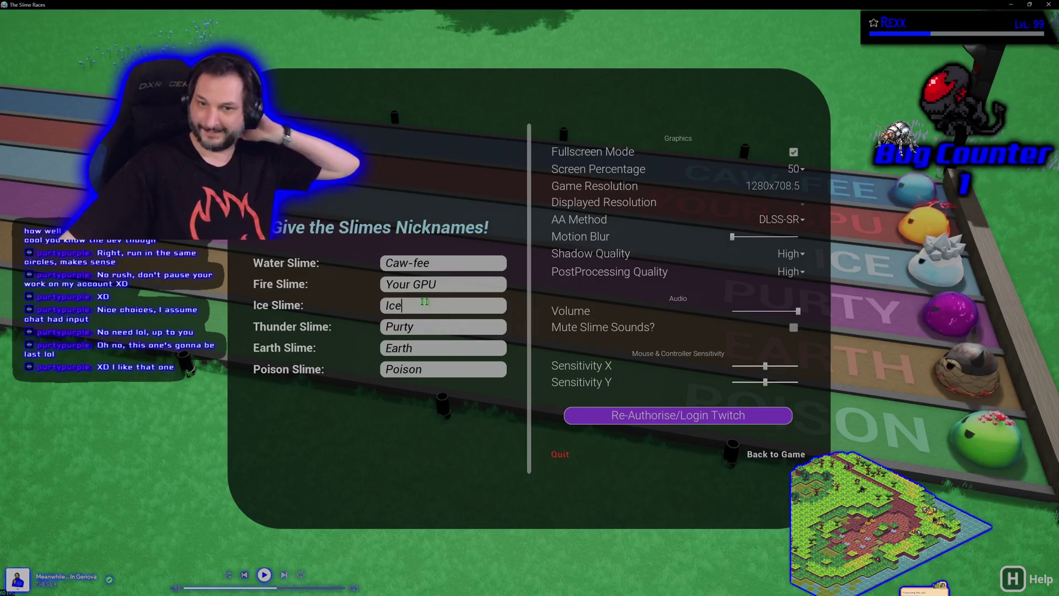
pyautogui.press('Tab')
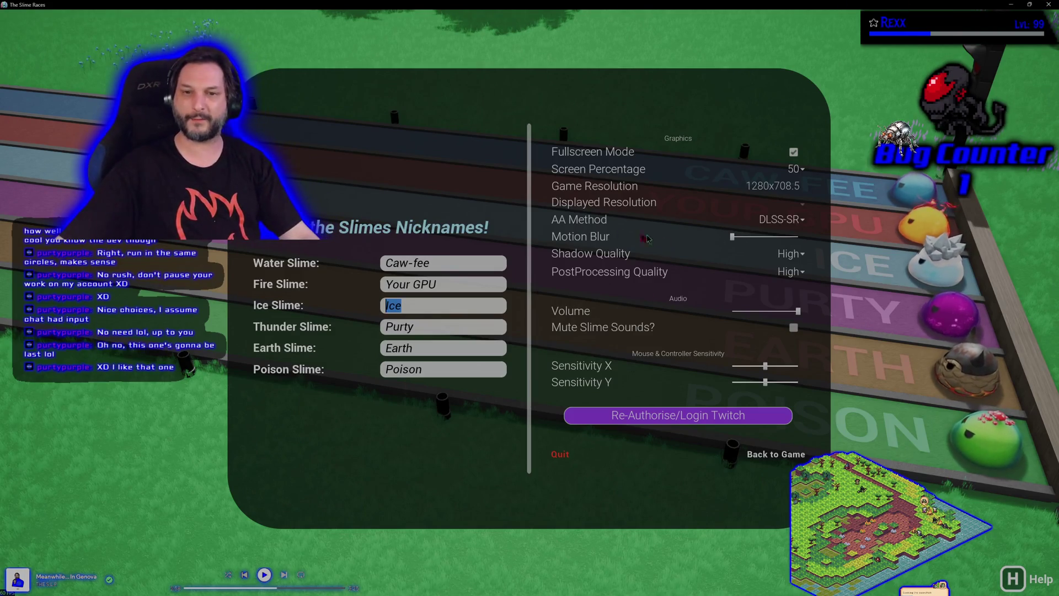
# Step: Name the Ice Slime Frosty and keep Purty for the Thunder Slime after trying Spark
pyautogui.click(453, 287)
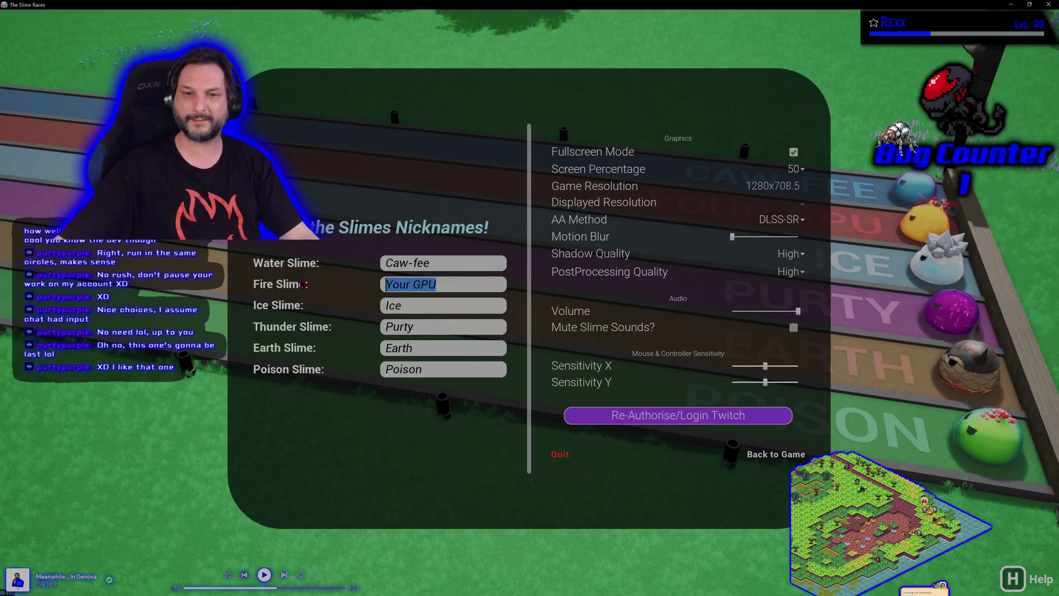
pyautogui.click(422, 308)
pyautogui.write('Fros')
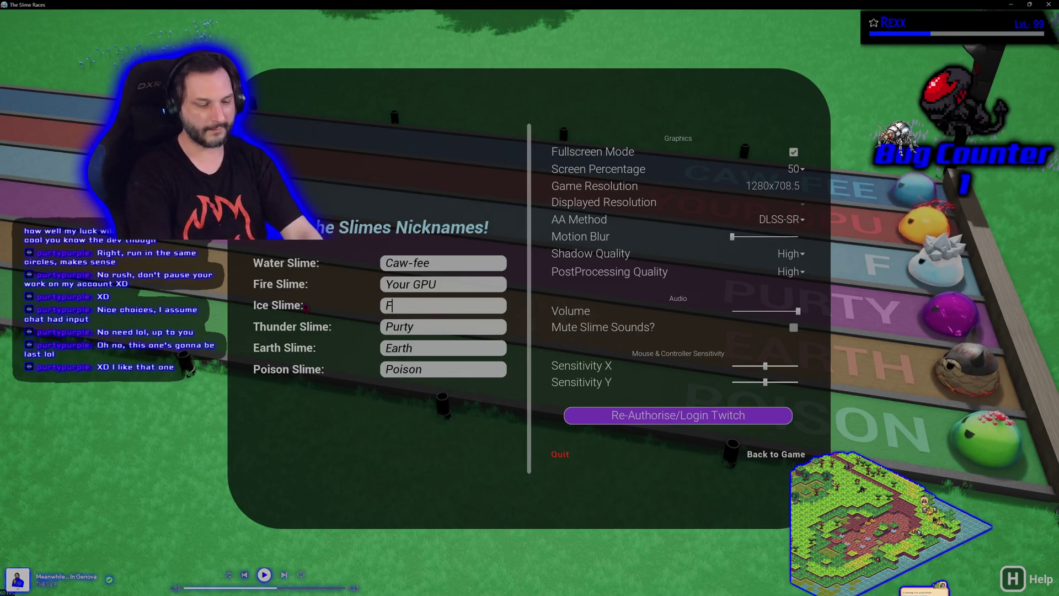
pyautogui.write('ty')
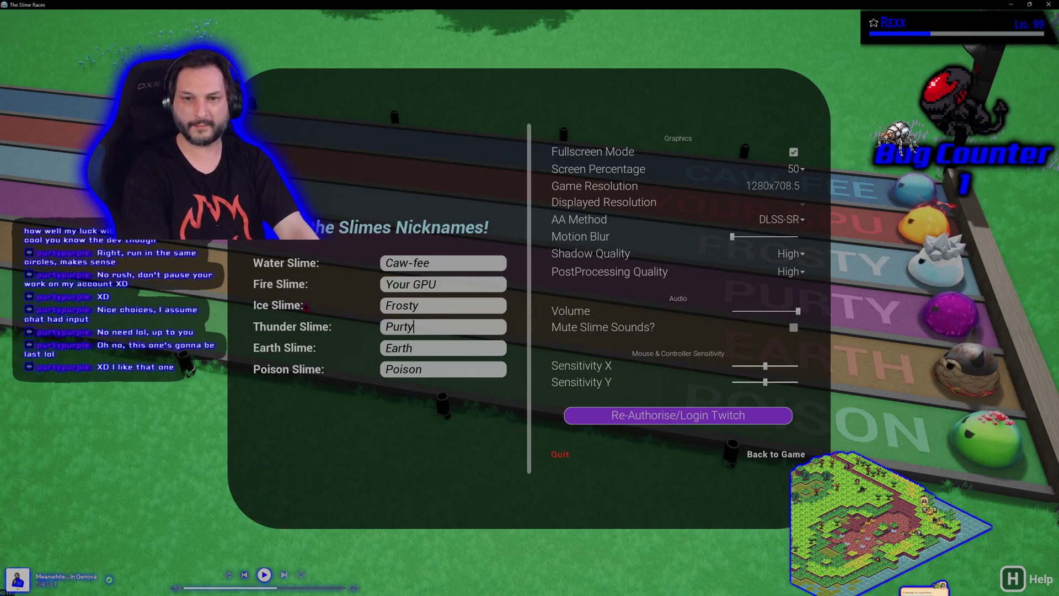
pyautogui.press('BackSpace')
pyautogui.press('BackSpace')
pyautogui.press('BackSpace')
pyautogui.write('Spark')
pyautogui.press('BackSpace')
pyautogui.press('BackSpace')
pyautogui.press('BackSpace')
pyautogui.write('Purty')
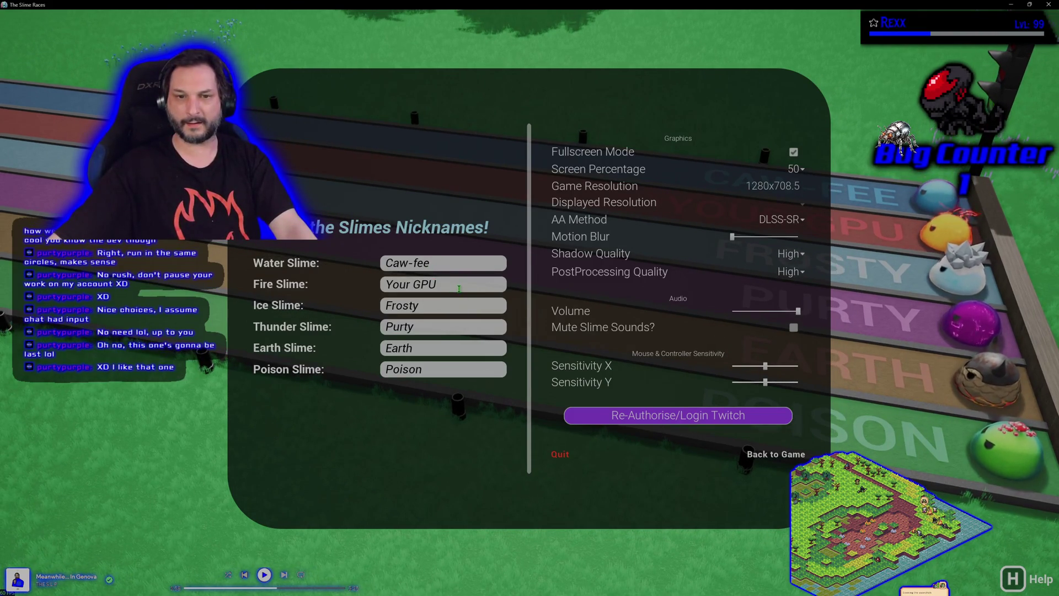
# Step: Nickname the Earth Slime Rocky and change the Fire Slime's nickname to Blaze
pyautogui.click(448, 348)
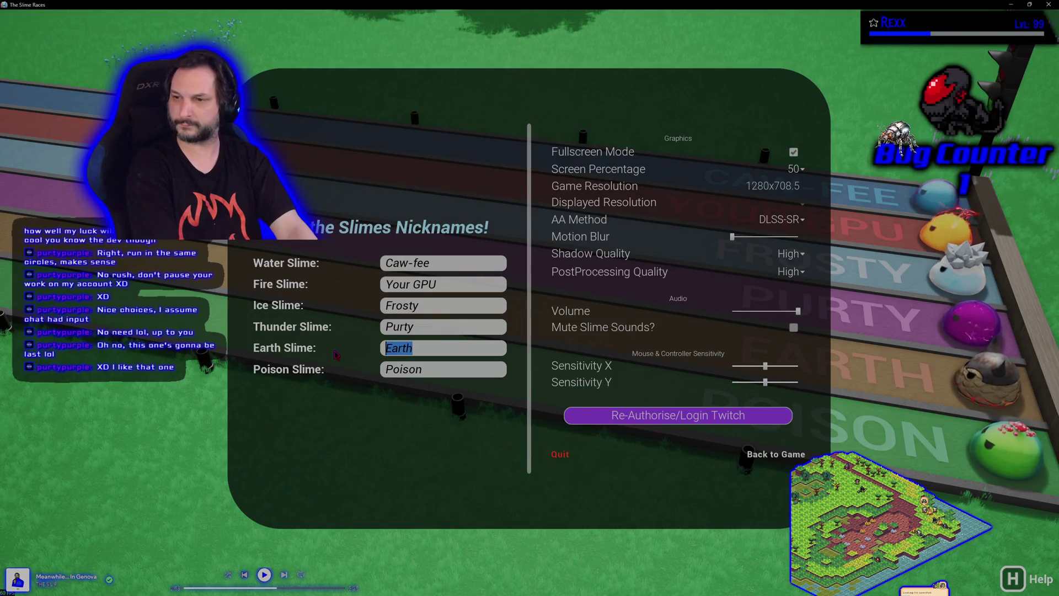
pyautogui.write('Rocky')
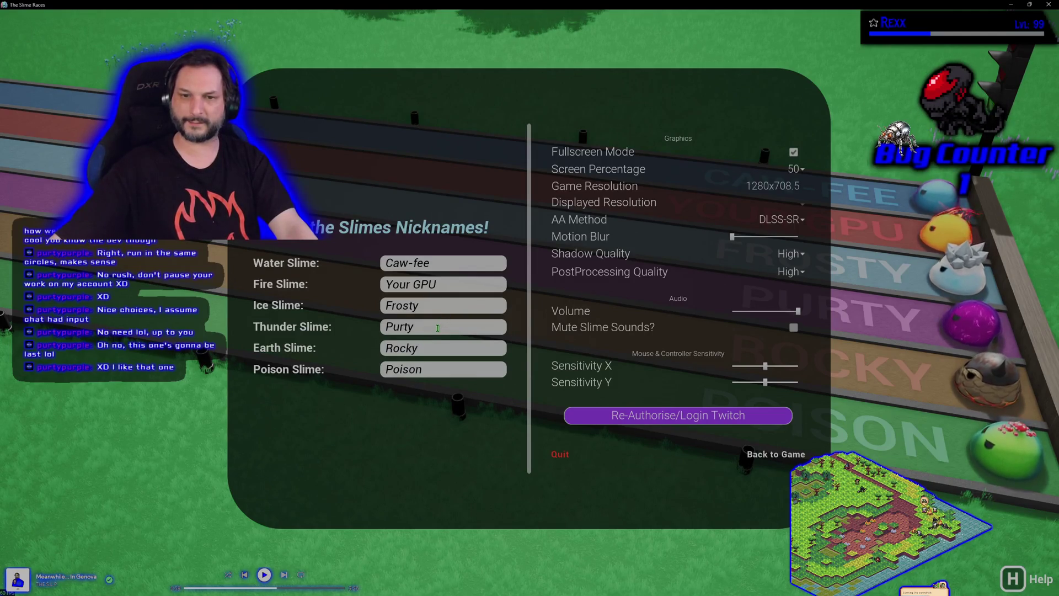
pyautogui.moveTo(455, 287); pyautogui.dragTo(285, 292)
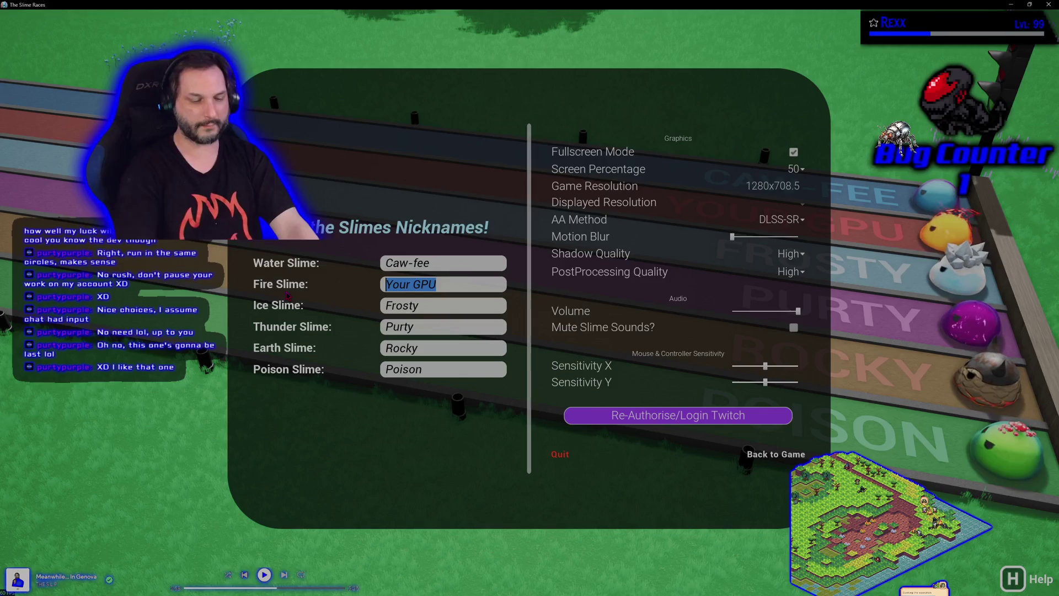
pyautogui.write('Blaze')
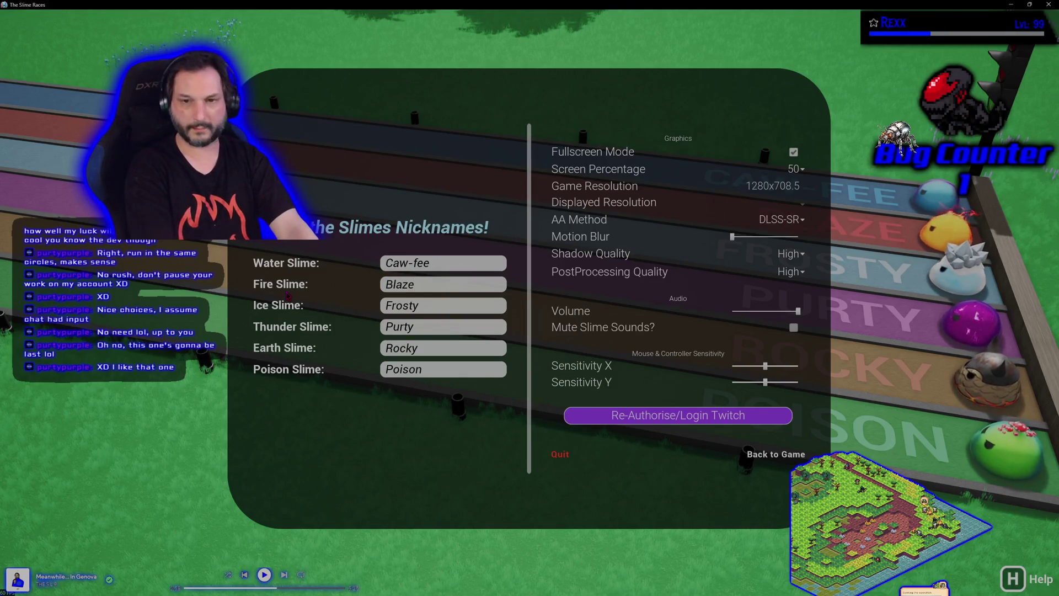
pyautogui.moveTo(435, 263); pyautogui.dragTo(314, 270)
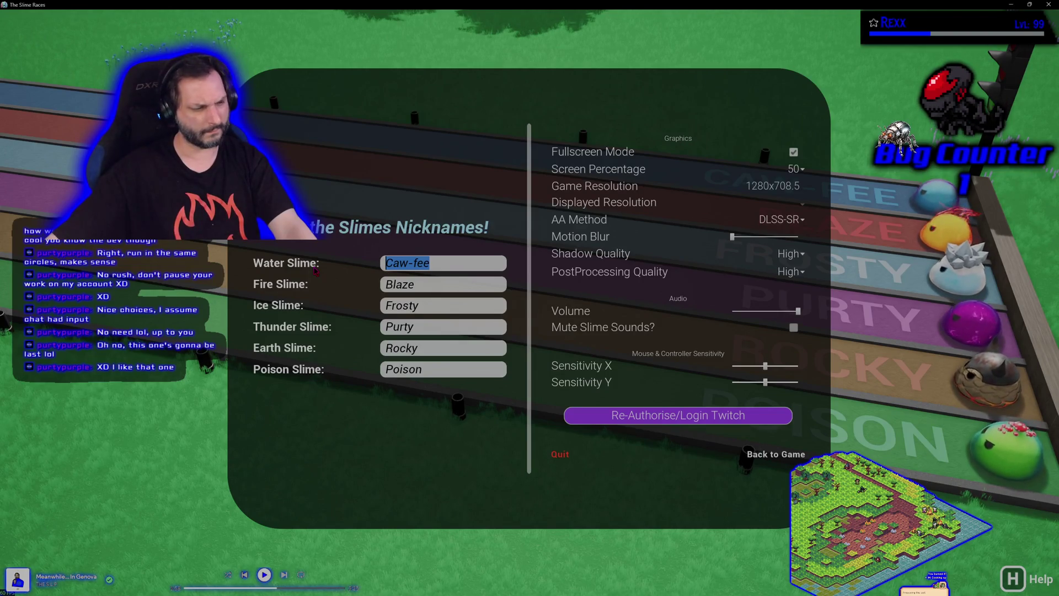
# Step: Rename the Water, Fire, Ice and Earth lanes Leviathan, Ifrit, Shiva and Titan
pyautogui.write('Le')
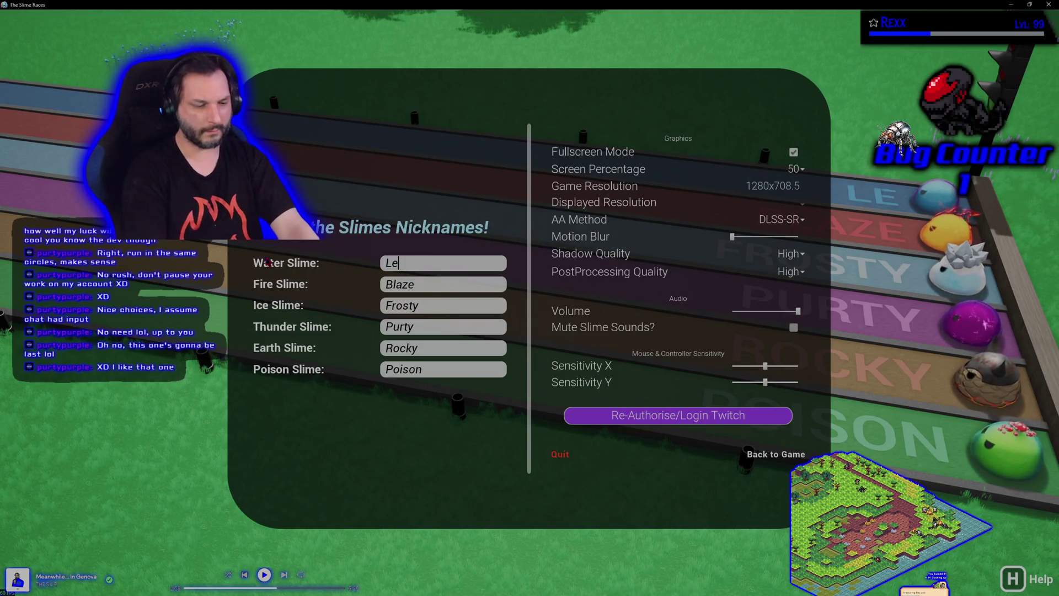
pyautogui.write('viathan')
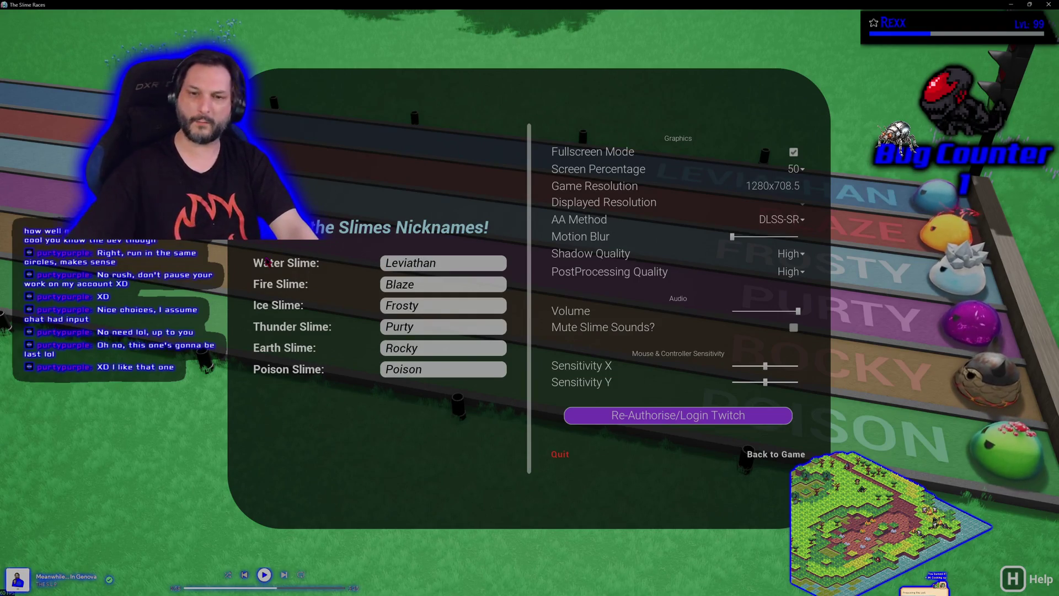
pyautogui.click(436, 281)
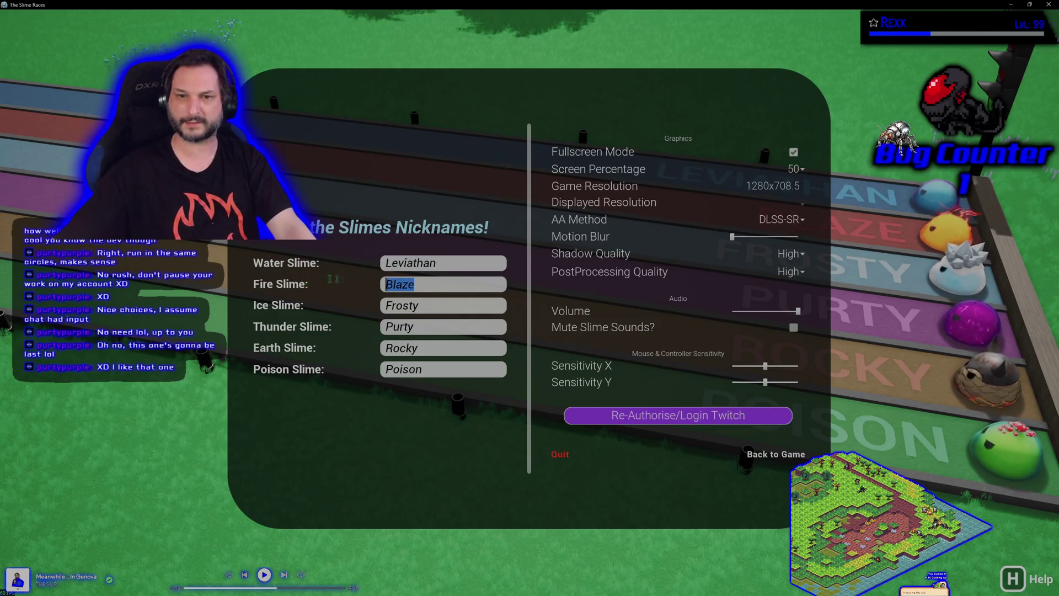
pyautogui.write('Ifrit')
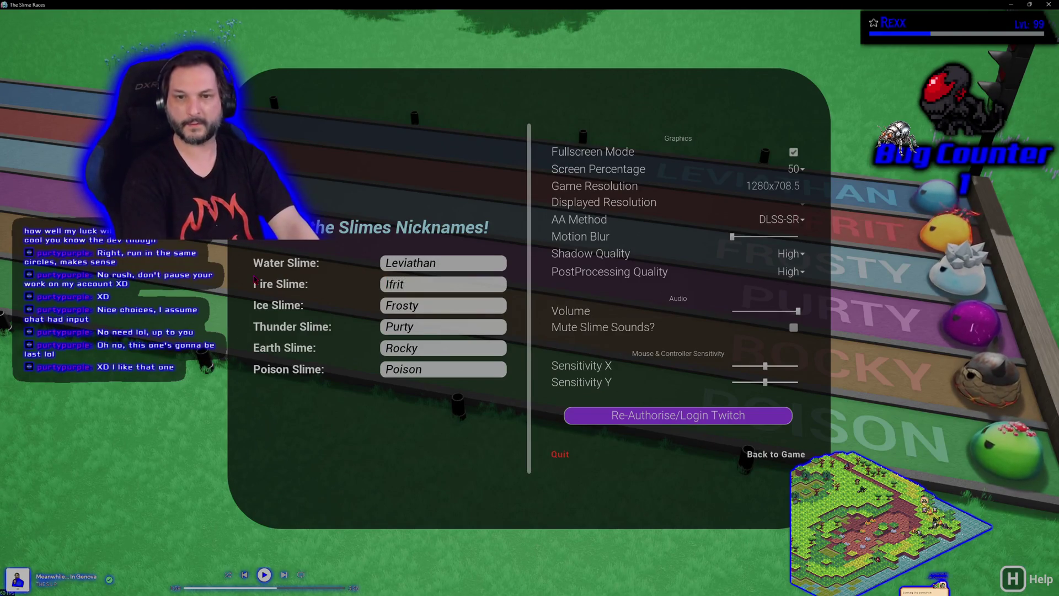
pyautogui.click(418, 306)
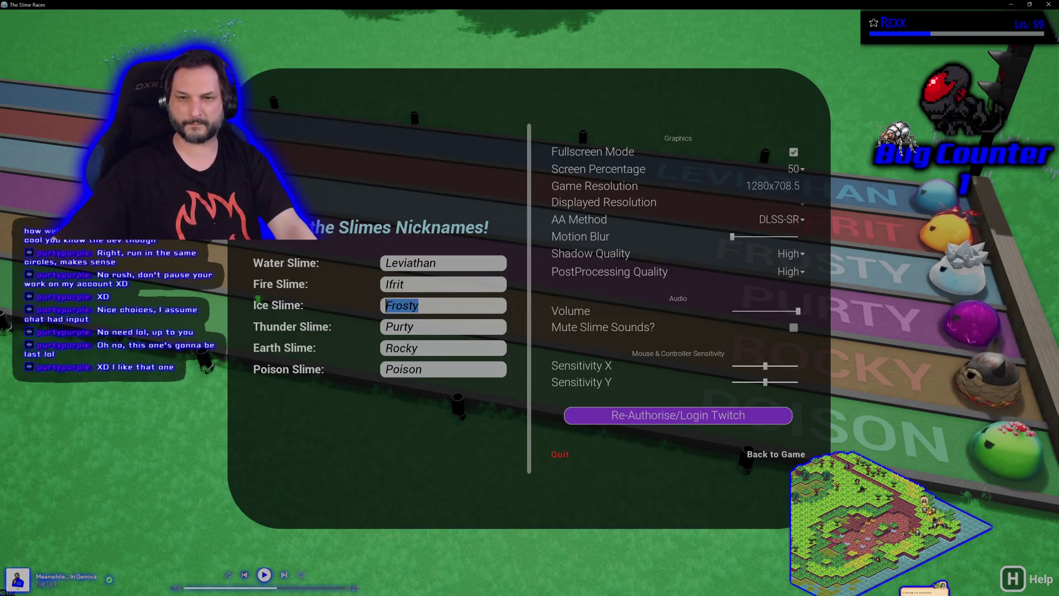
pyautogui.write('Shiva')
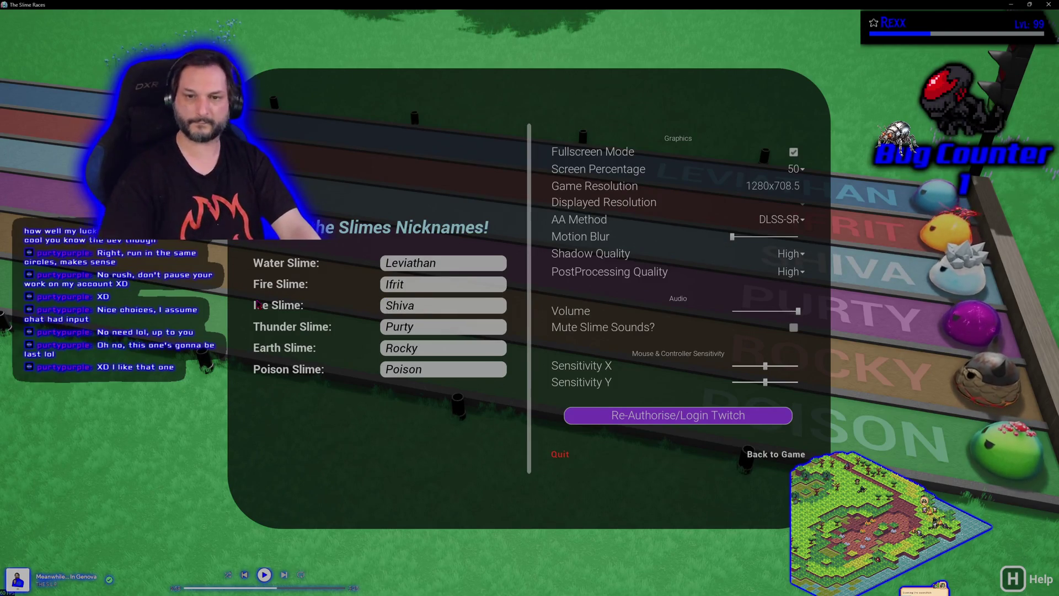
pyautogui.click(386, 348)
pyautogui.write('Titan')
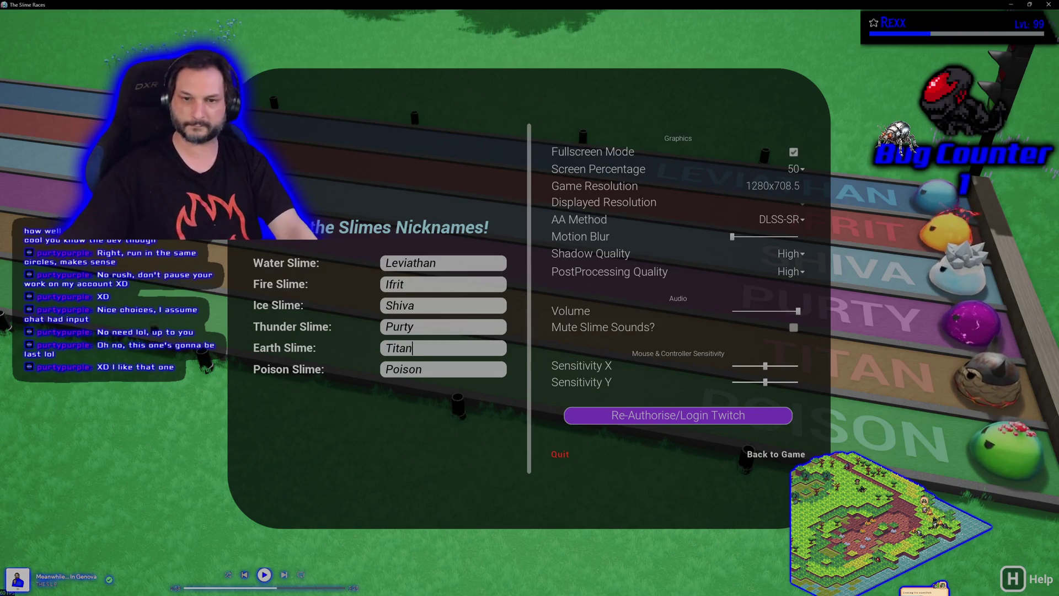
# Step: Rename the Poison lane Garuda after trying Toxic and Bio, then close the settings menu
pyautogui.click(432, 375)
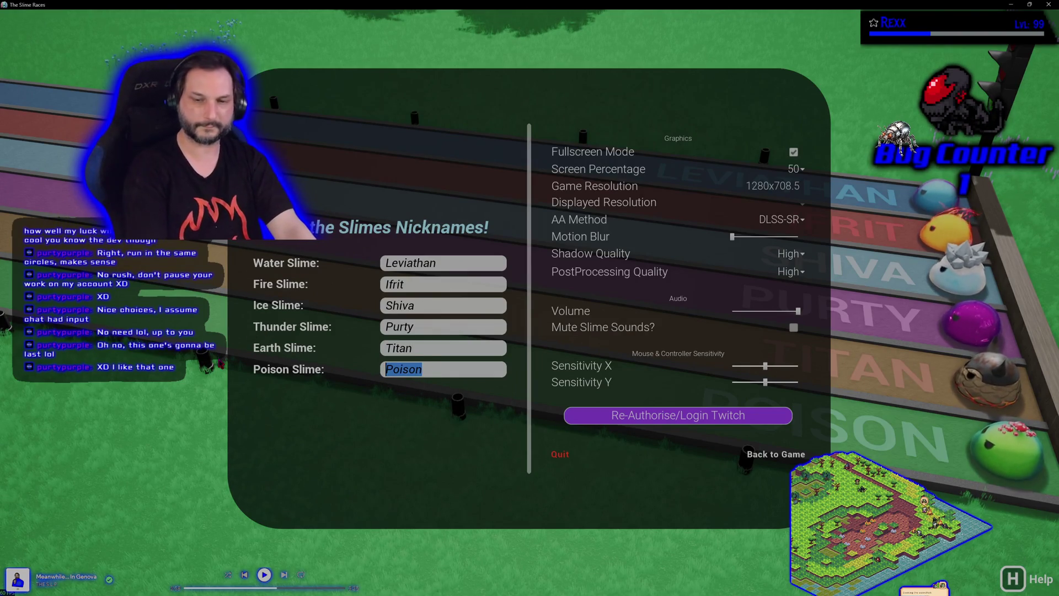
pyautogui.press('BackSpace')
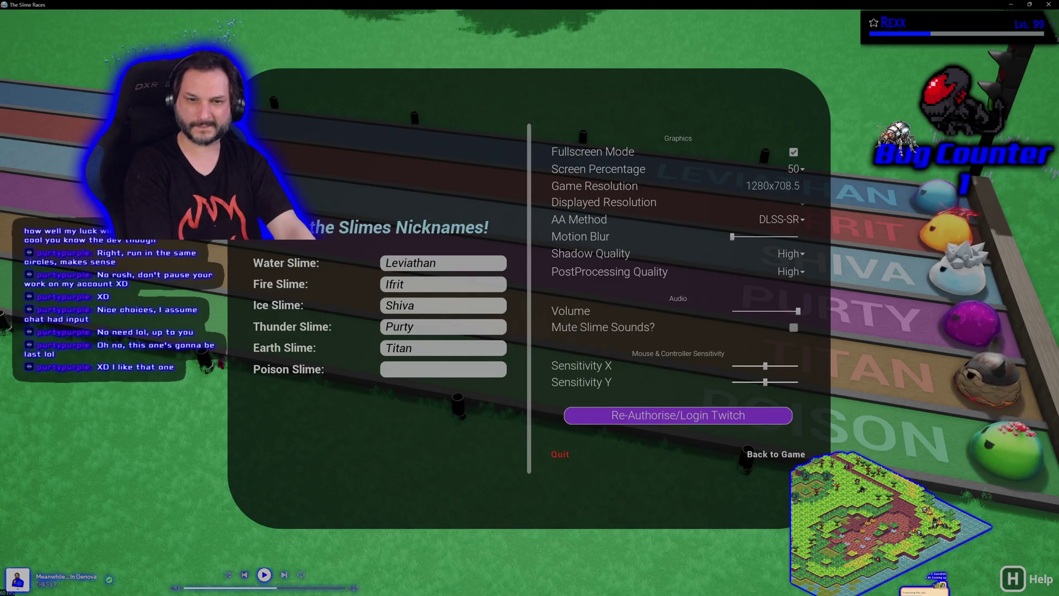
pyautogui.write('Toi')
pyautogui.press('BackSpace')
pyautogui.write('xic')
pyautogui.press('BackSpace')
pyautogui.press('BackSpace')
pyautogui.press('BackSpace')
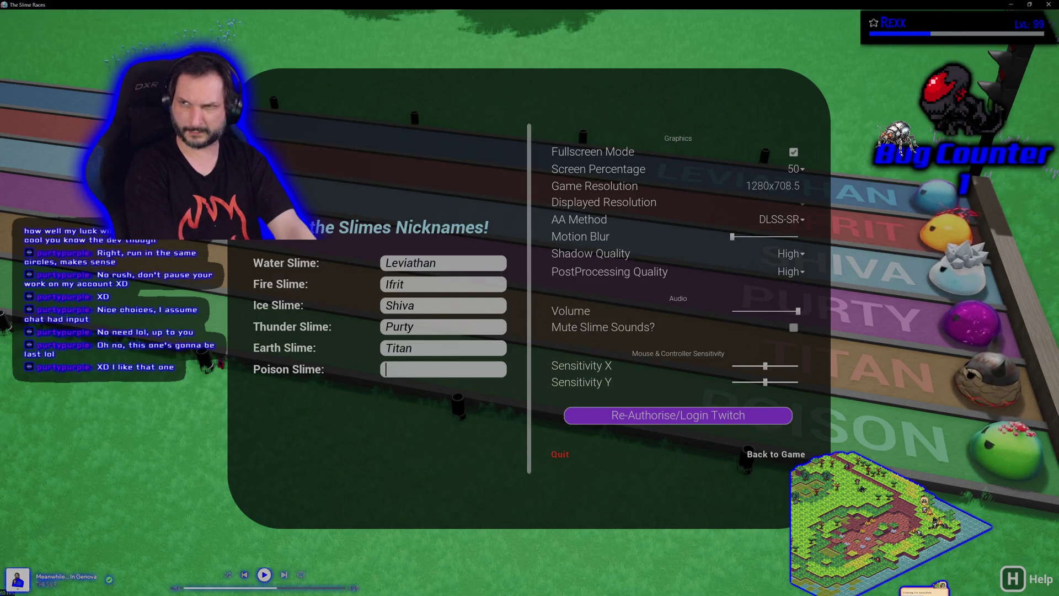
pyautogui.write('Bio')
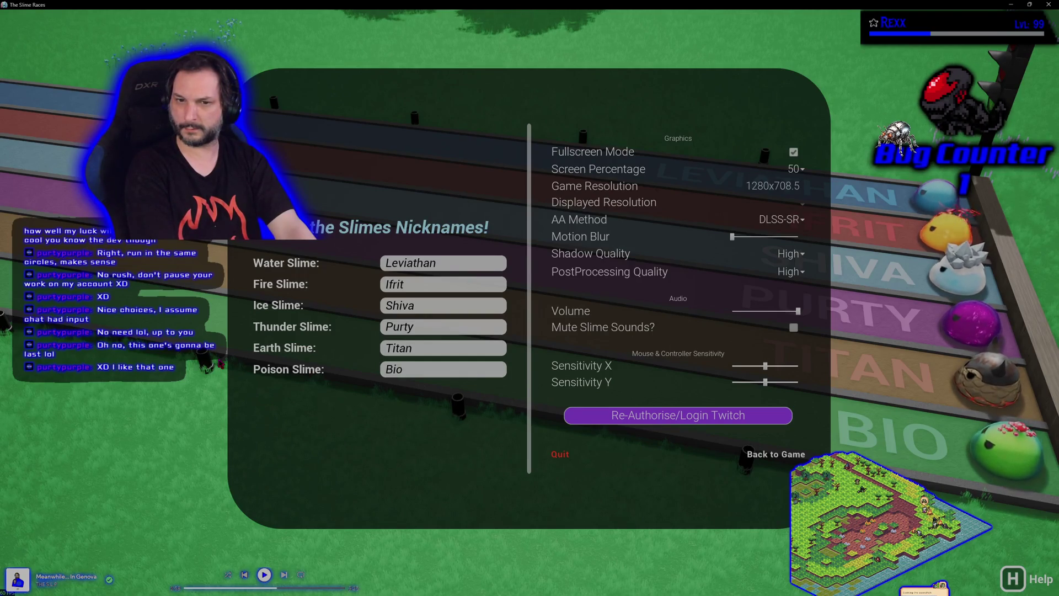
pyautogui.press('BackSpace')
pyautogui.press('BackSpace')
pyautogui.press('BackSpace')
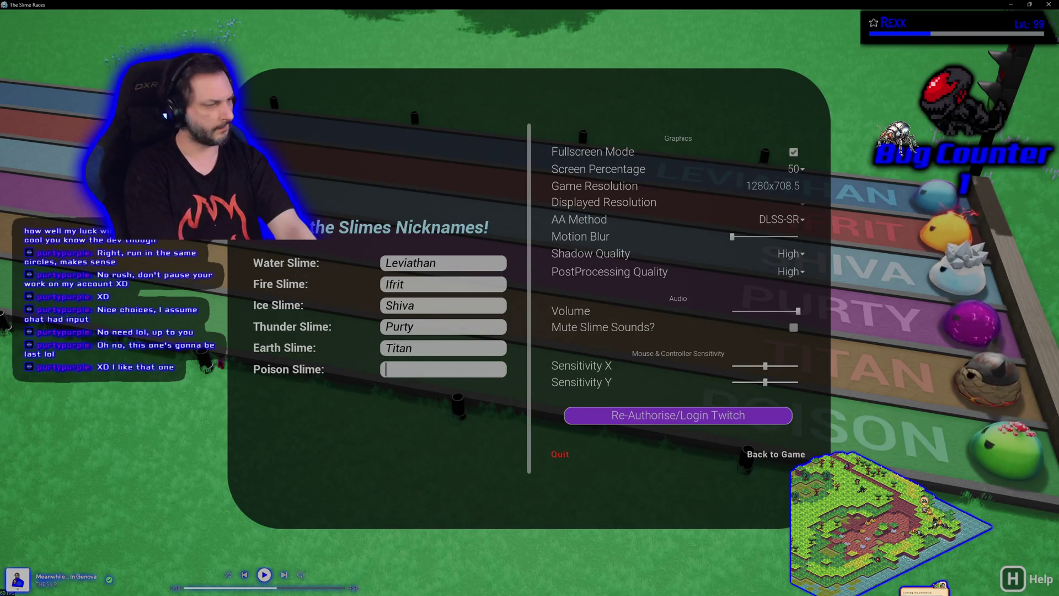
pyautogui.write('GARUDA')
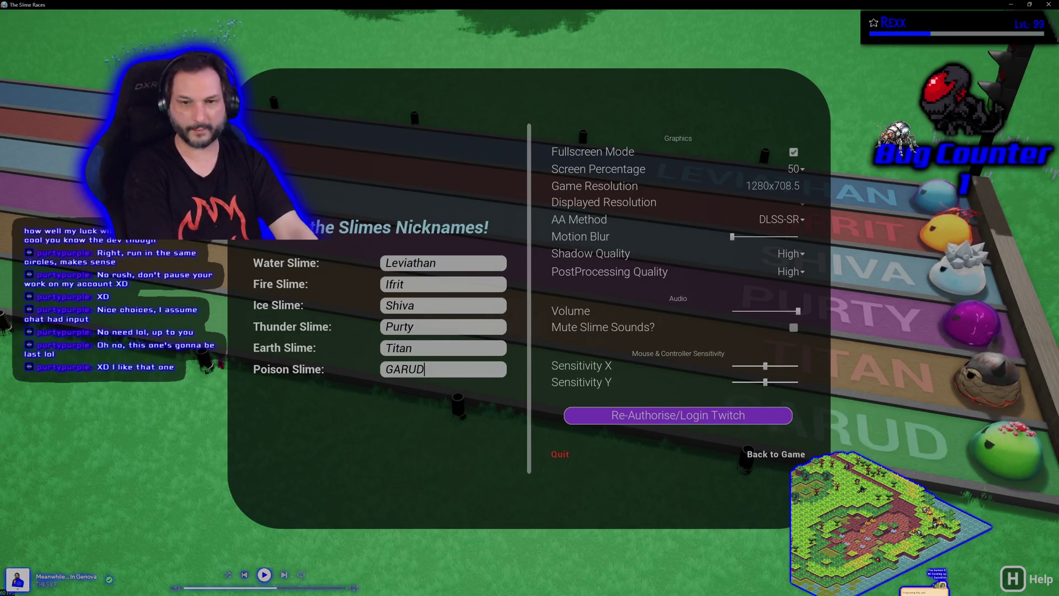
pyautogui.press('BackSpace')
pyautogui.press('BackSpace')
pyautogui.press('BackSpace')
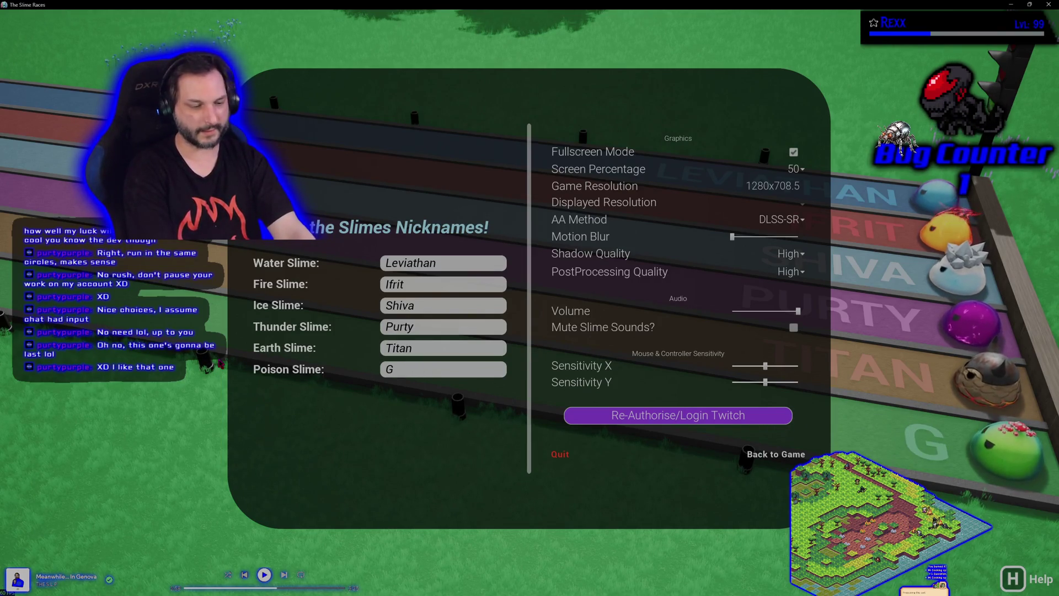
pyautogui.write('aruda')
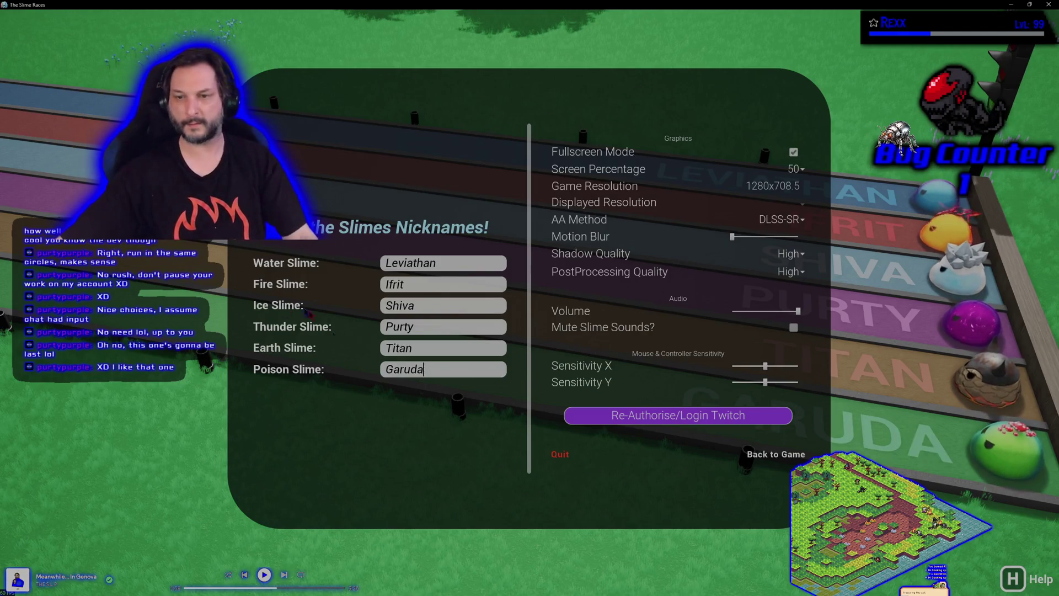
pyautogui.press('Escape')
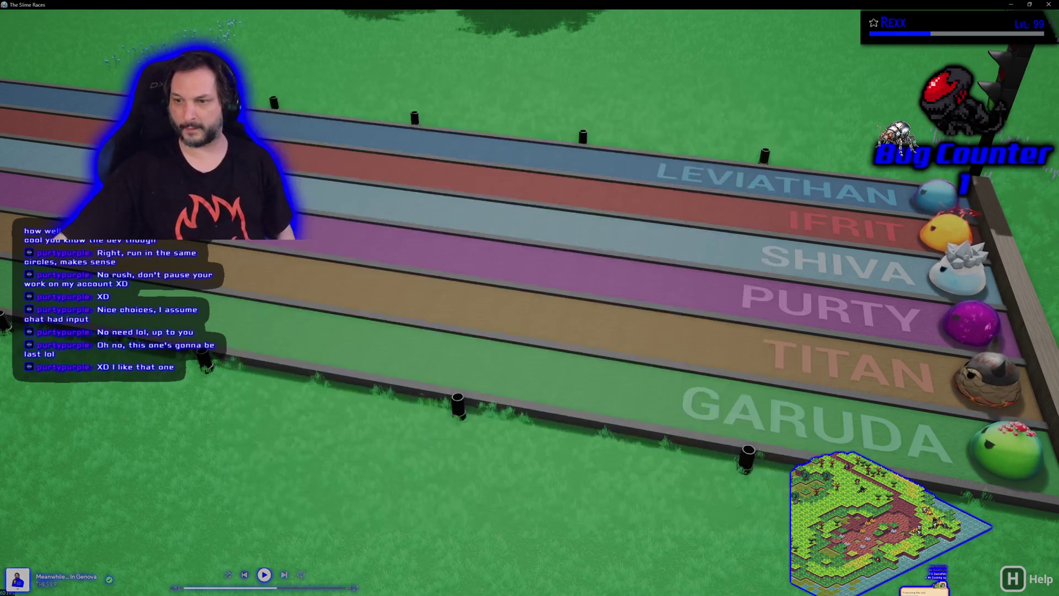
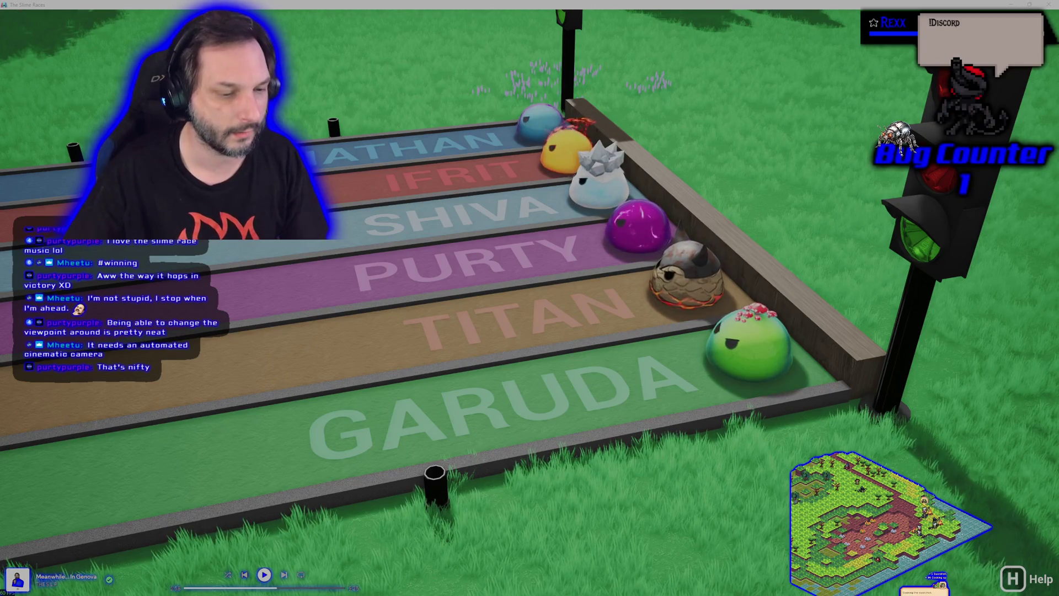
# Step: Refocus The Slime Races and pan to show all six lanes, Leviathan through Garuda
pyautogui.hotkey('alt', 'Tab')
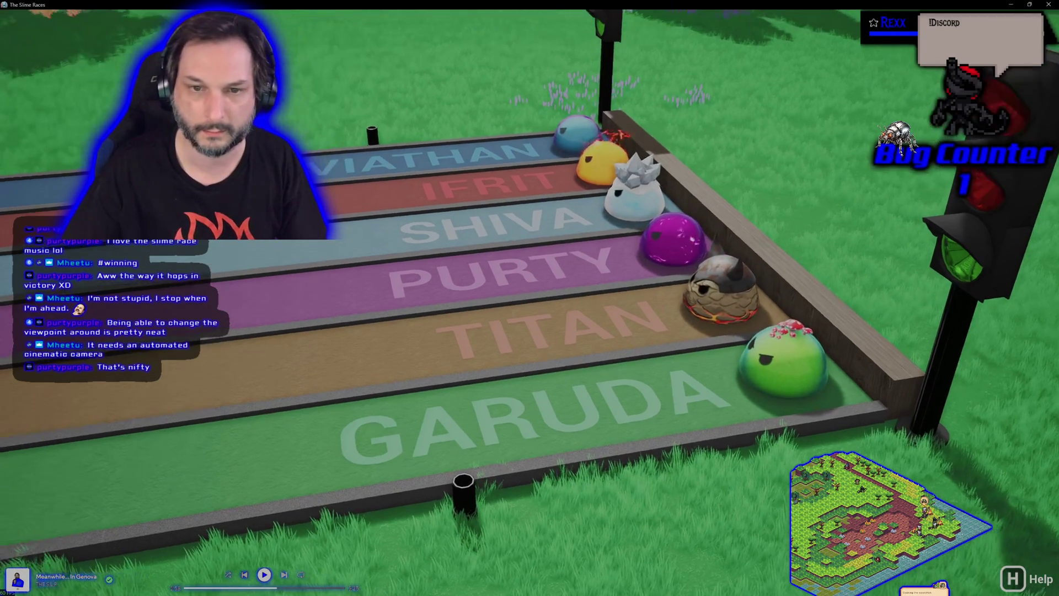
pyautogui.press('Left')
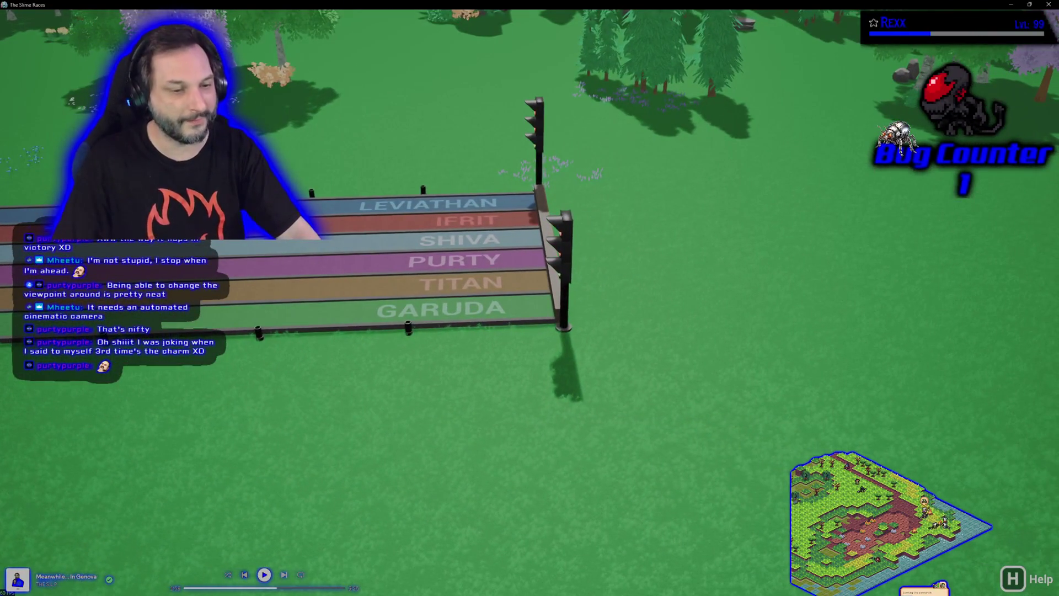
# Step: Quit The Slime Races, skip two music tracks, and close the Steam library window
pyautogui.press('Escape')
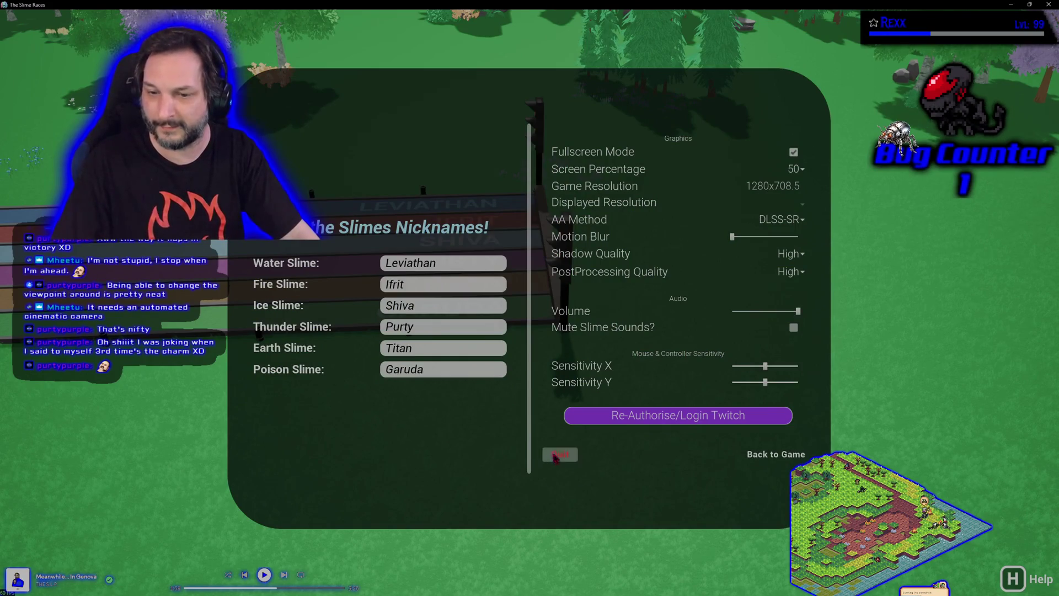
pyautogui.click(560, 454)
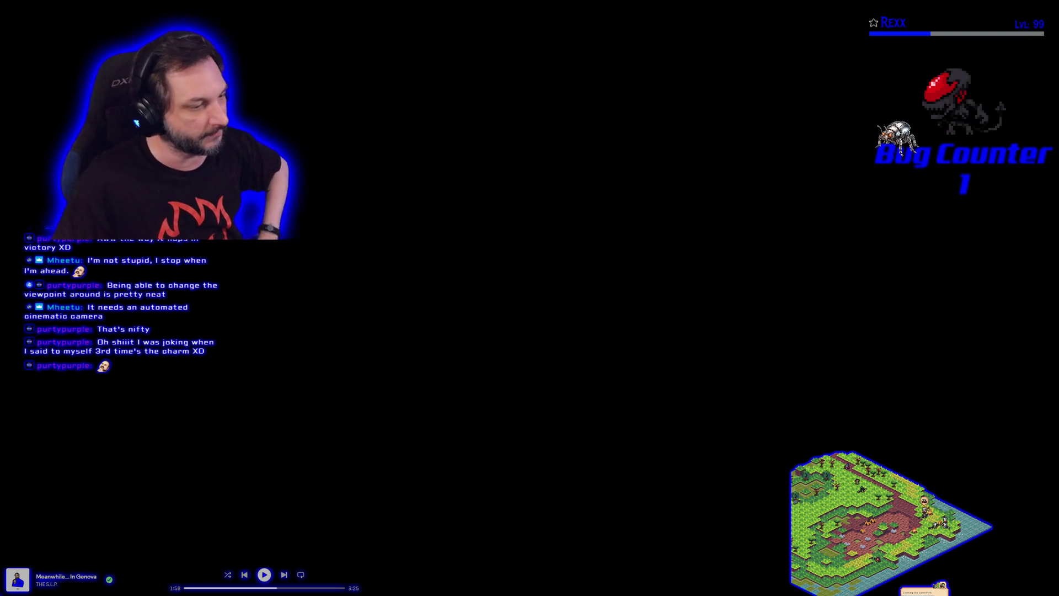
pyautogui.press('XF86AudioNext')
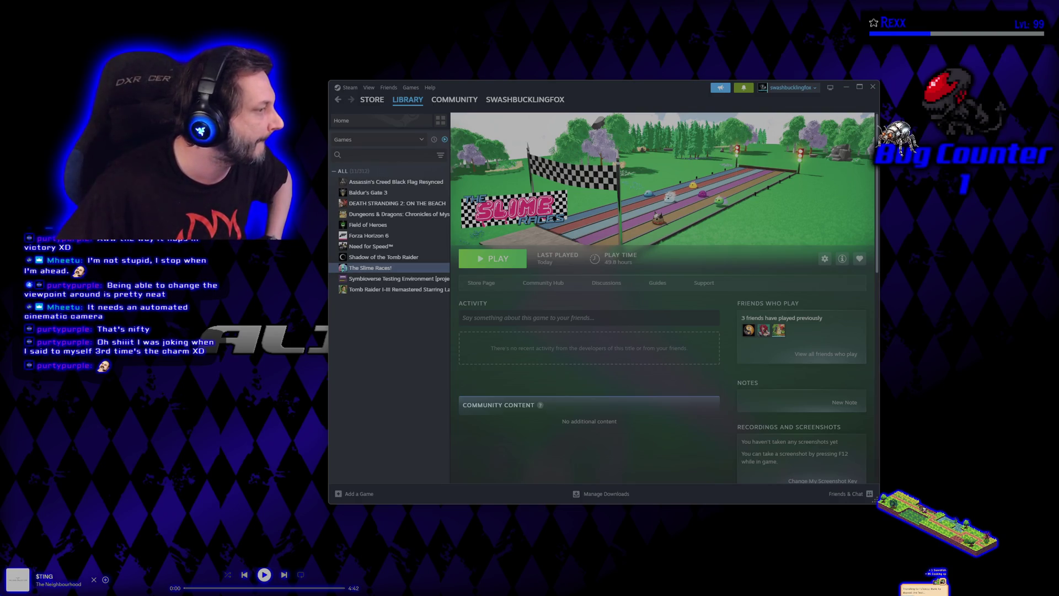
pyautogui.press('XF86AudioNext')
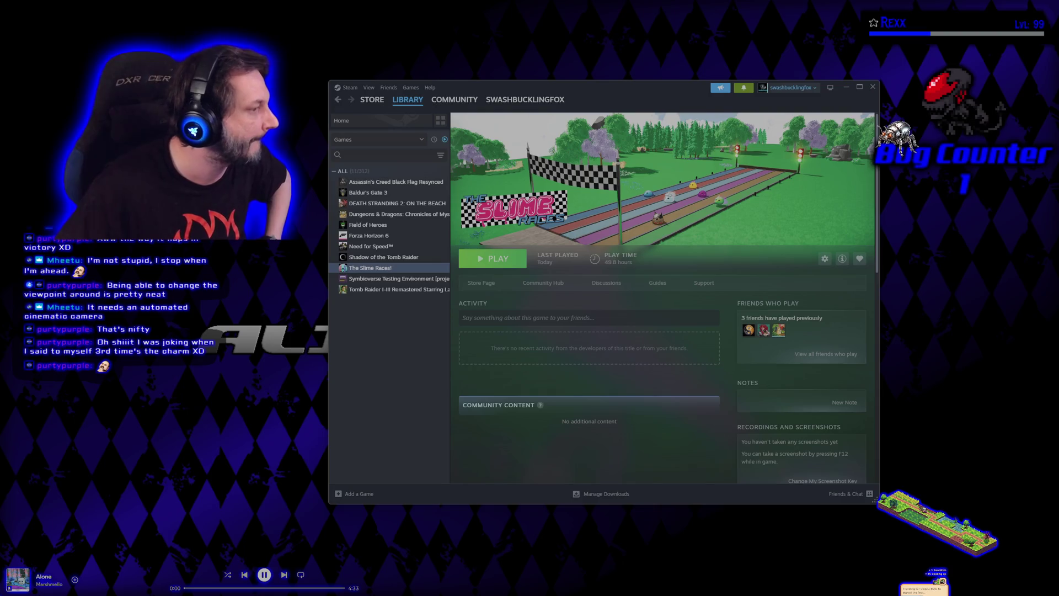
pyautogui.click(873, 87)
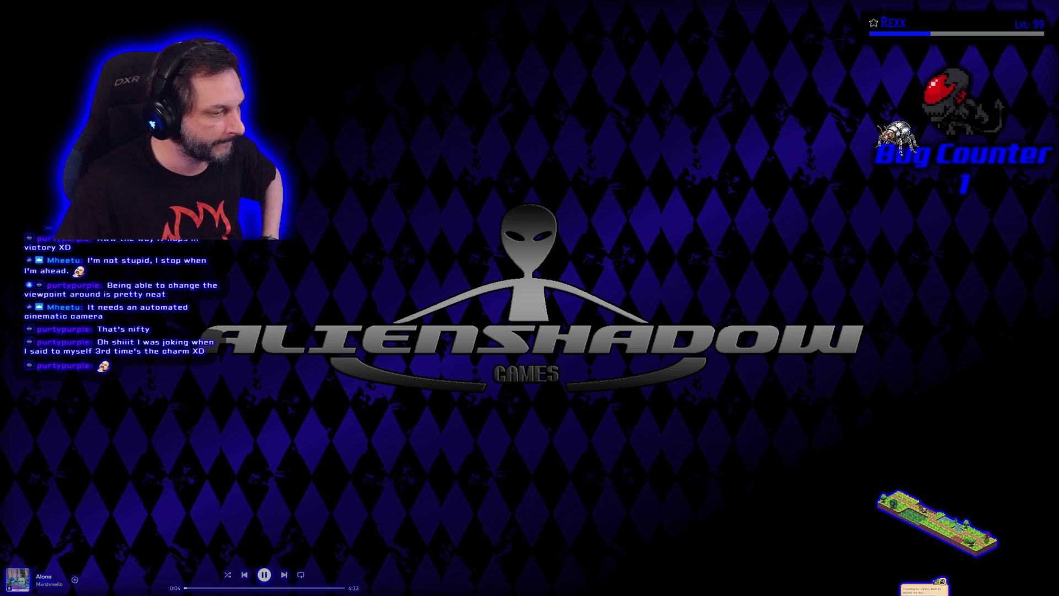
pyautogui.hotkey('alt', 'Tab')
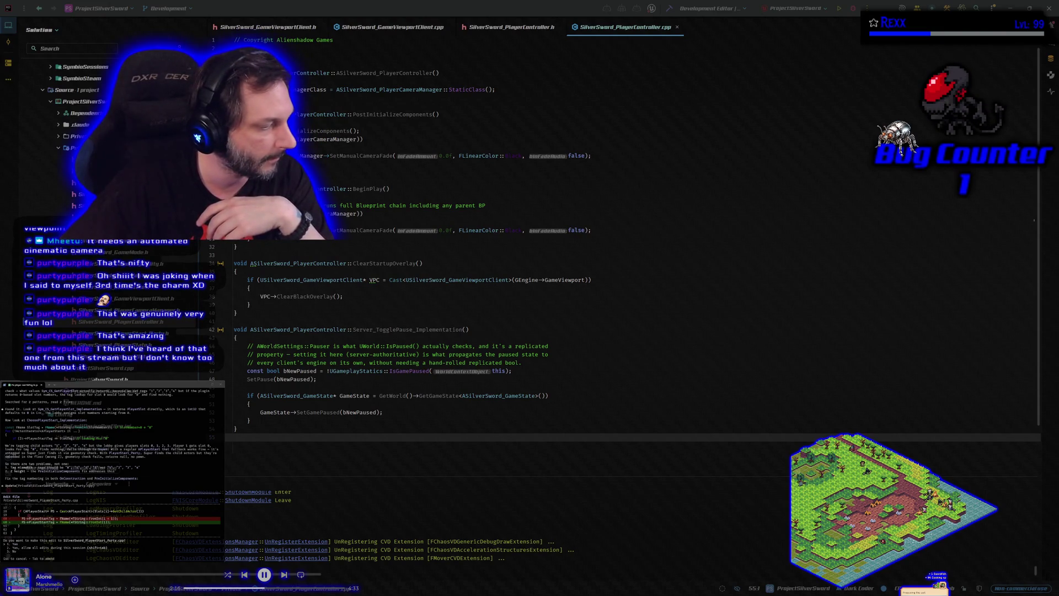
# Step: After viewing the pause-toggle code in SilverSword_PlayerController.cpp, bring the Steam library back to front
pyautogui.hotkey('alt', 'Tab')
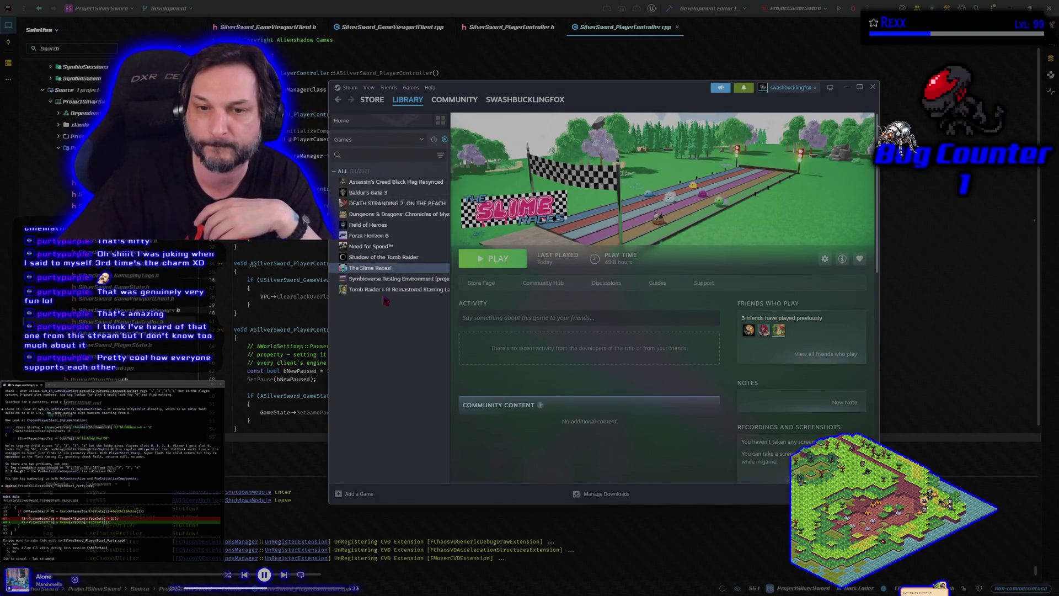
# Step: Show the Field of Heroes library page and shift the Steam window up and right
pyautogui.click(379, 226)
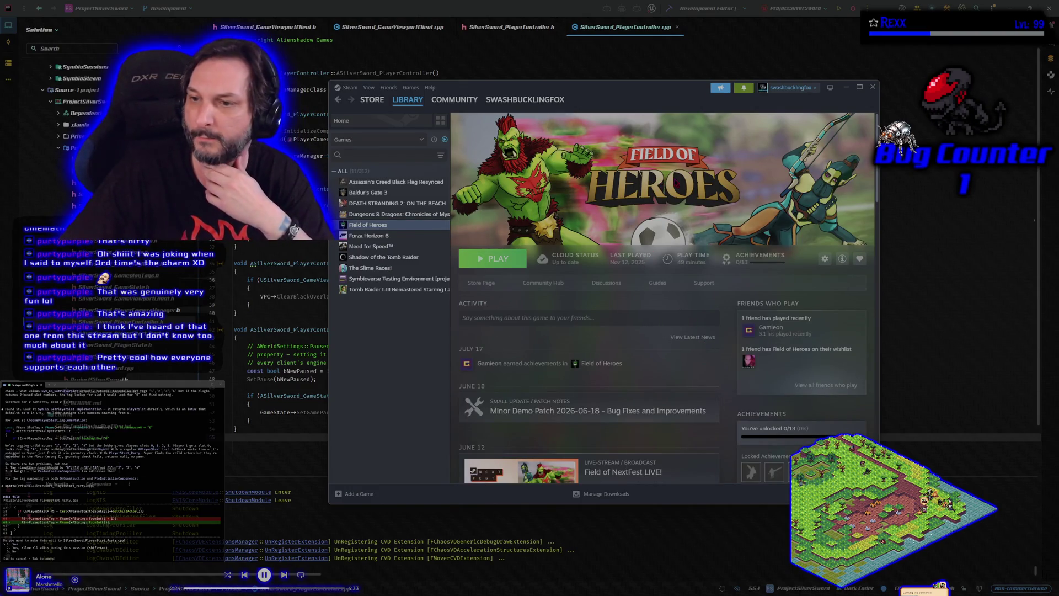
pyautogui.moveTo(639, 92); pyautogui.dragTo(667, 49)
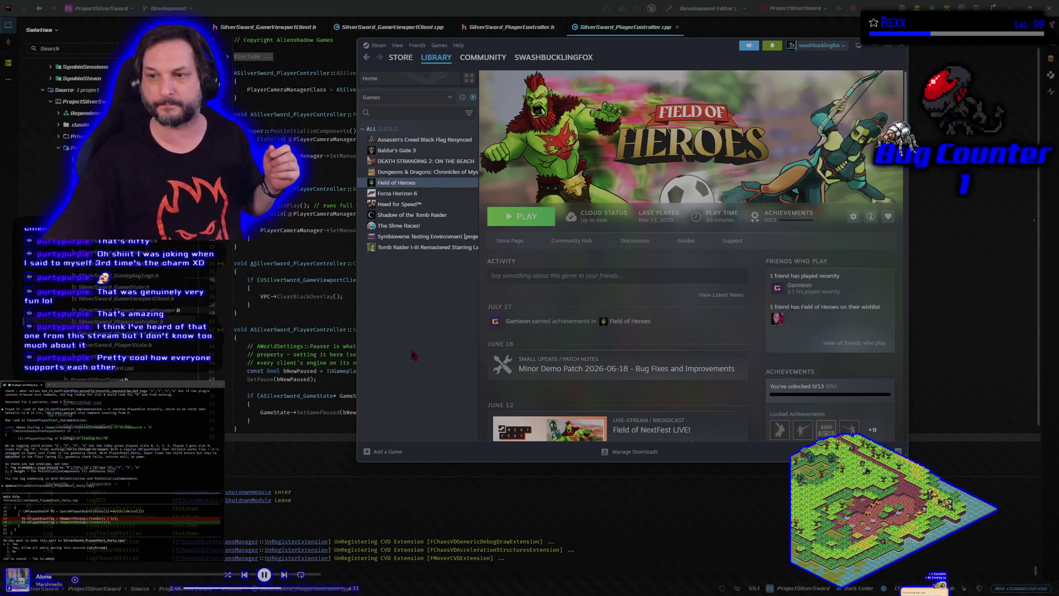
# Step: Reposition the Steam window, open The Slime Races! page, then drag the window off the left edge
pyautogui.moveTo(699, 47); pyautogui.dragTo(681, 380)
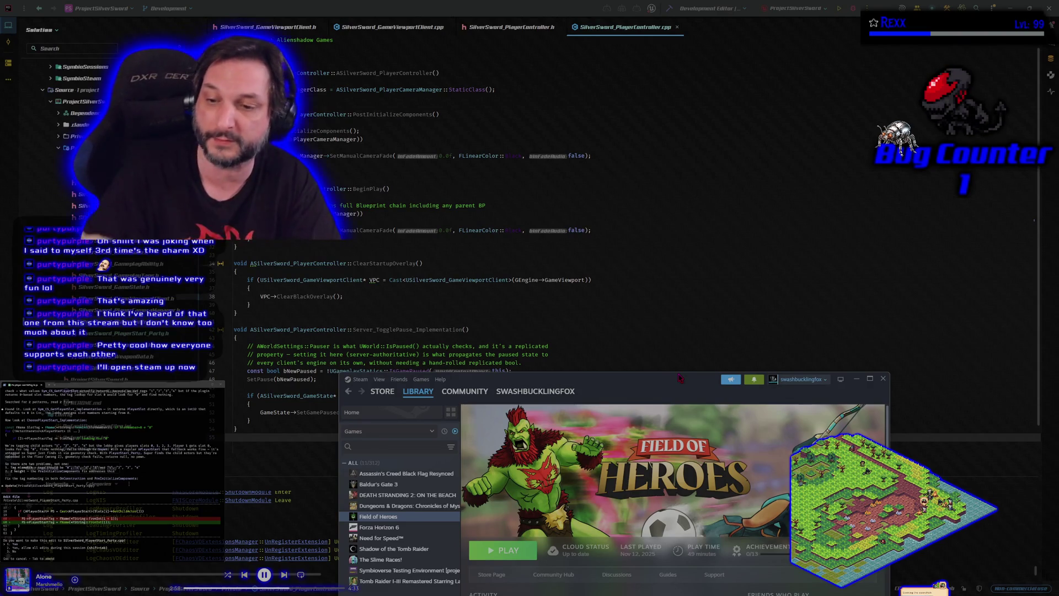
pyautogui.moveTo(631, 384); pyautogui.dragTo(610, 130)
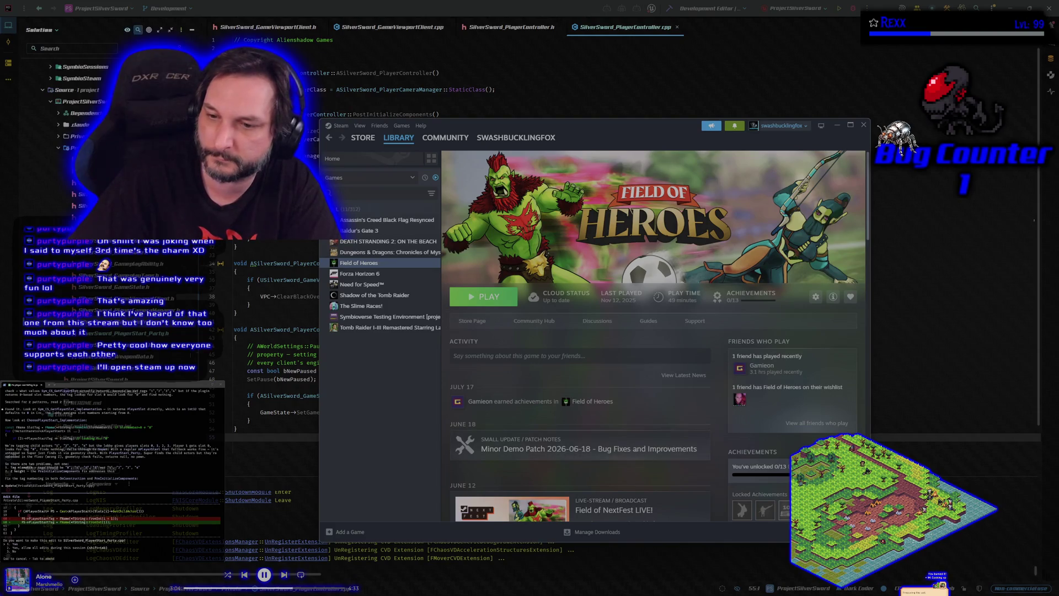
pyautogui.moveTo(510, 136); pyautogui.dragTo(445, 94)
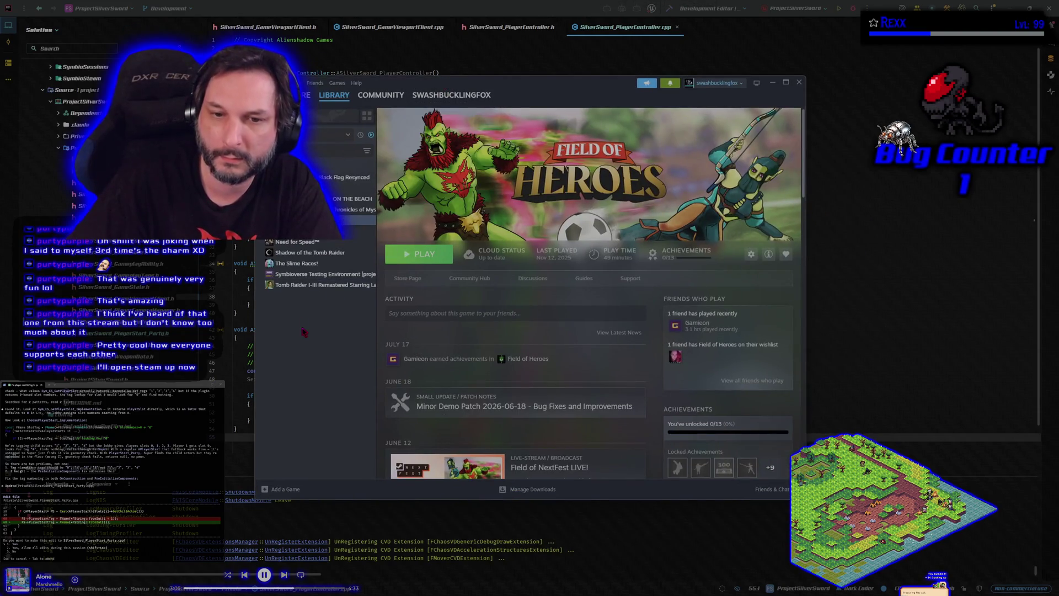
pyautogui.click(304, 264)
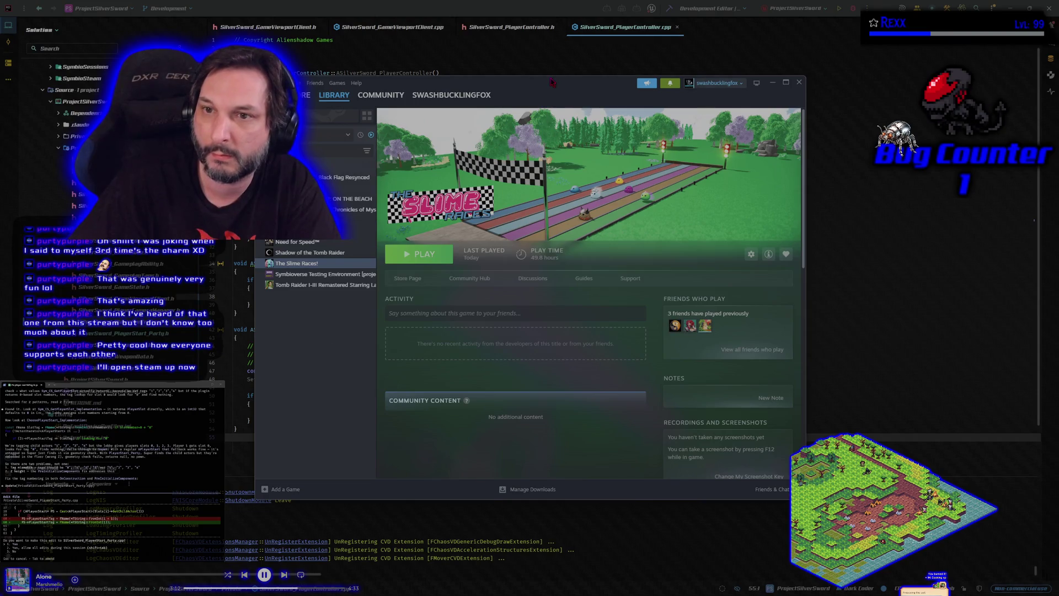
pyautogui.moveTo(551, 82); pyautogui.dragTo(0, 83)
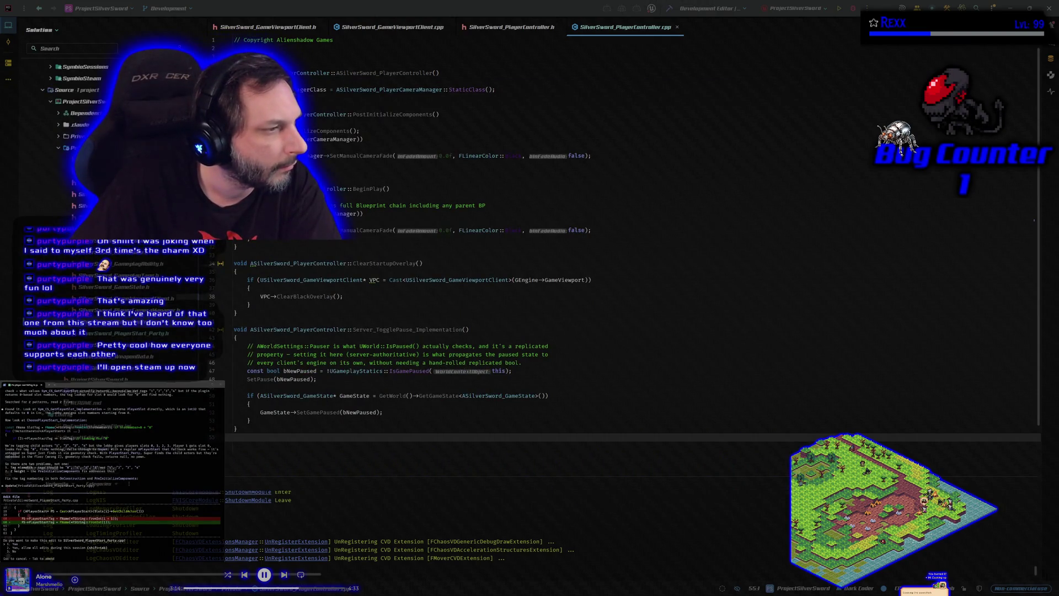